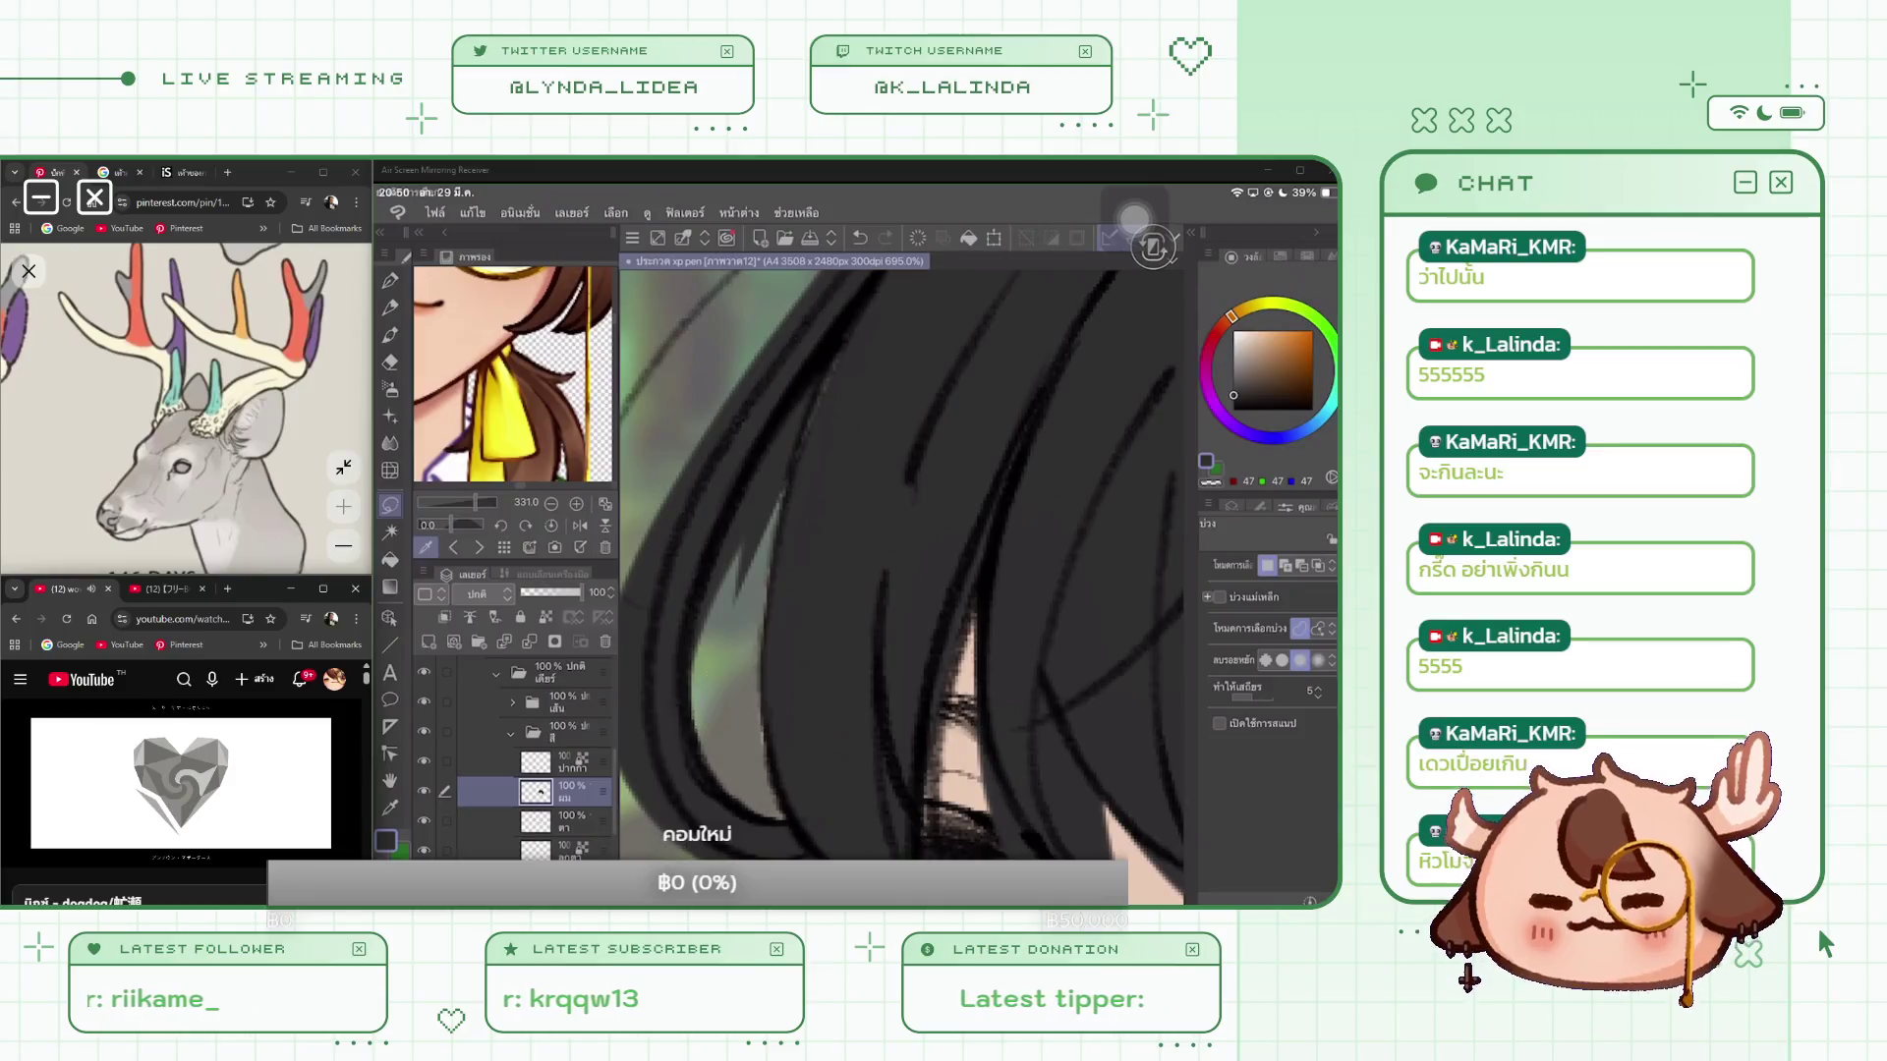
# Step: Lasso-fill the light gaps along the left hair strands with the dark hair colour
pyautogui.moveTo(863, 301); pyautogui.dragTo(786, 483)
pyautogui.click(886, 847)
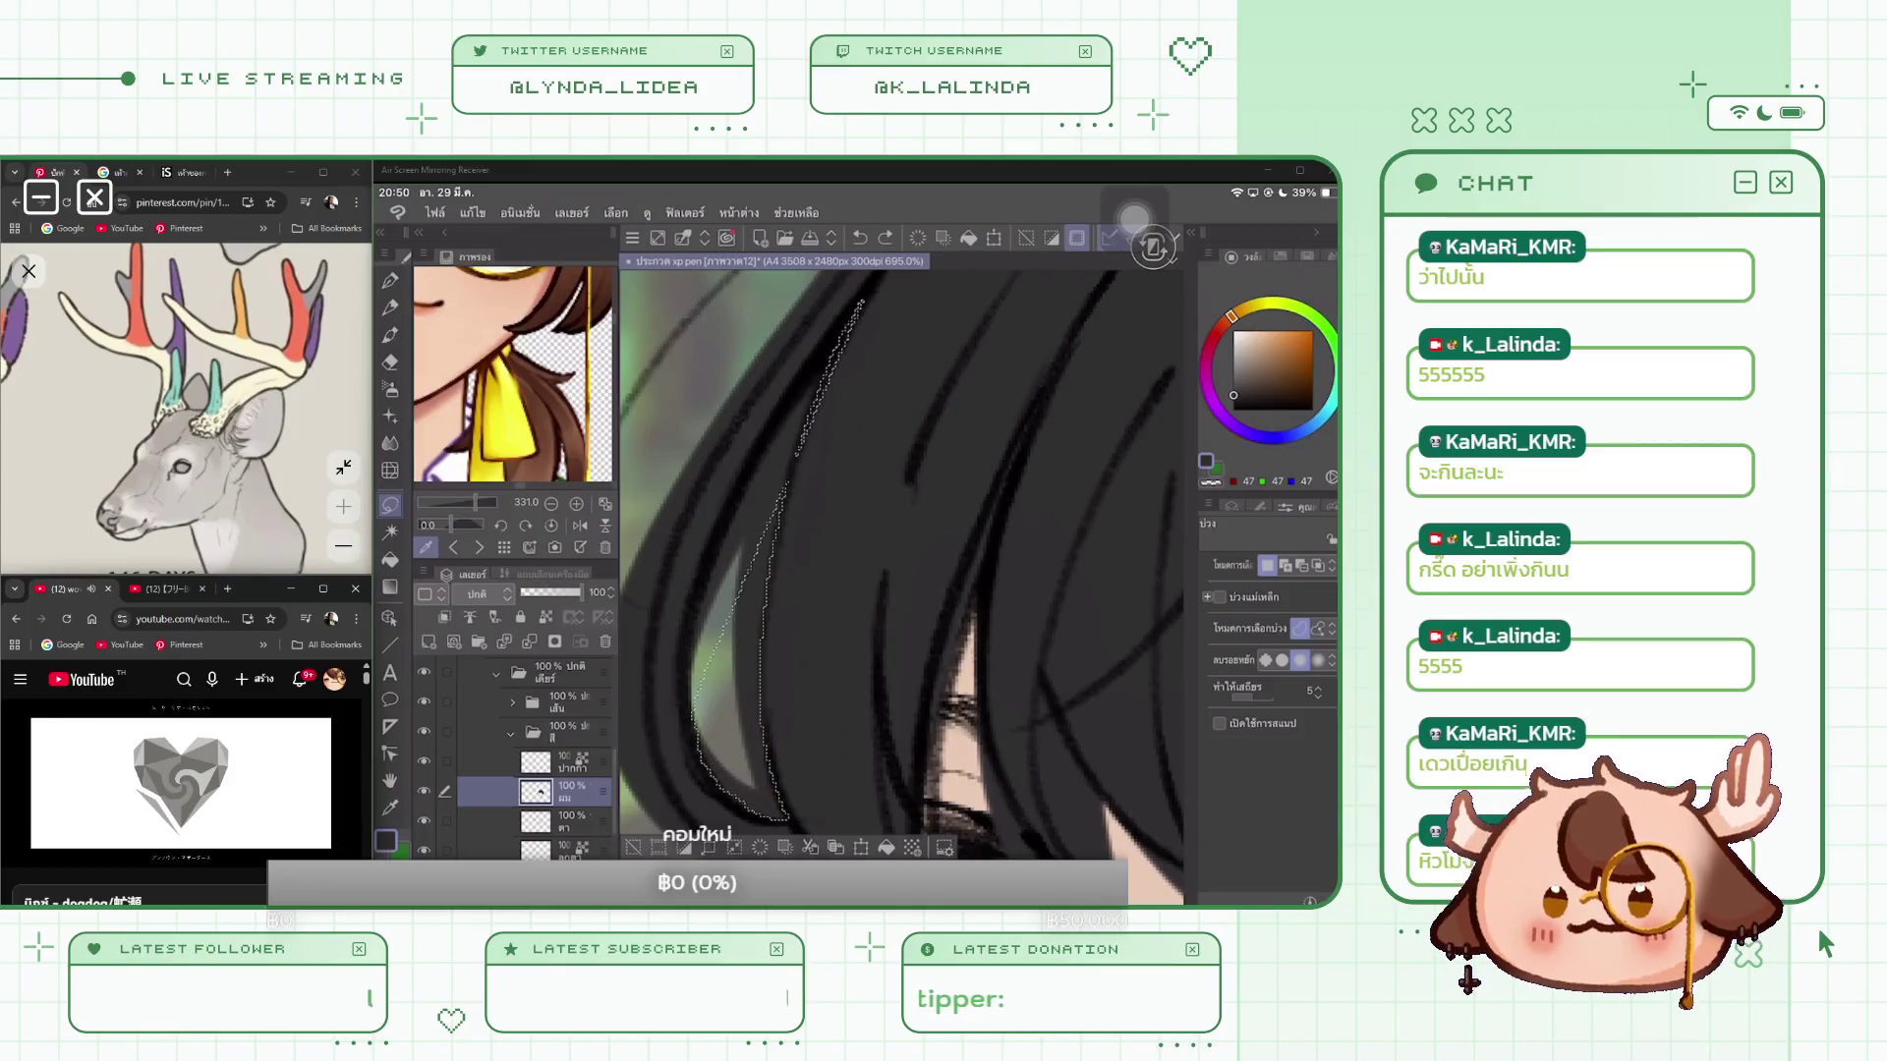
pyautogui.click(634, 847)
pyautogui.scroll(-2, 885, 565)
pyautogui.moveTo(878, 337)
pyautogui.mouseDown()
pyautogui.moveTo(796, 552)
pyautogui.moveTo(804, 808)
pyautogui.moveTo(781, 804)
pyautogui.moveTo(724, 752)
pyautogui.moveTo(721, 612)
pyautogui.moveTo(765, 503)
pyautogui.moveTo(875, 339)
pyautogui.mouseUp()
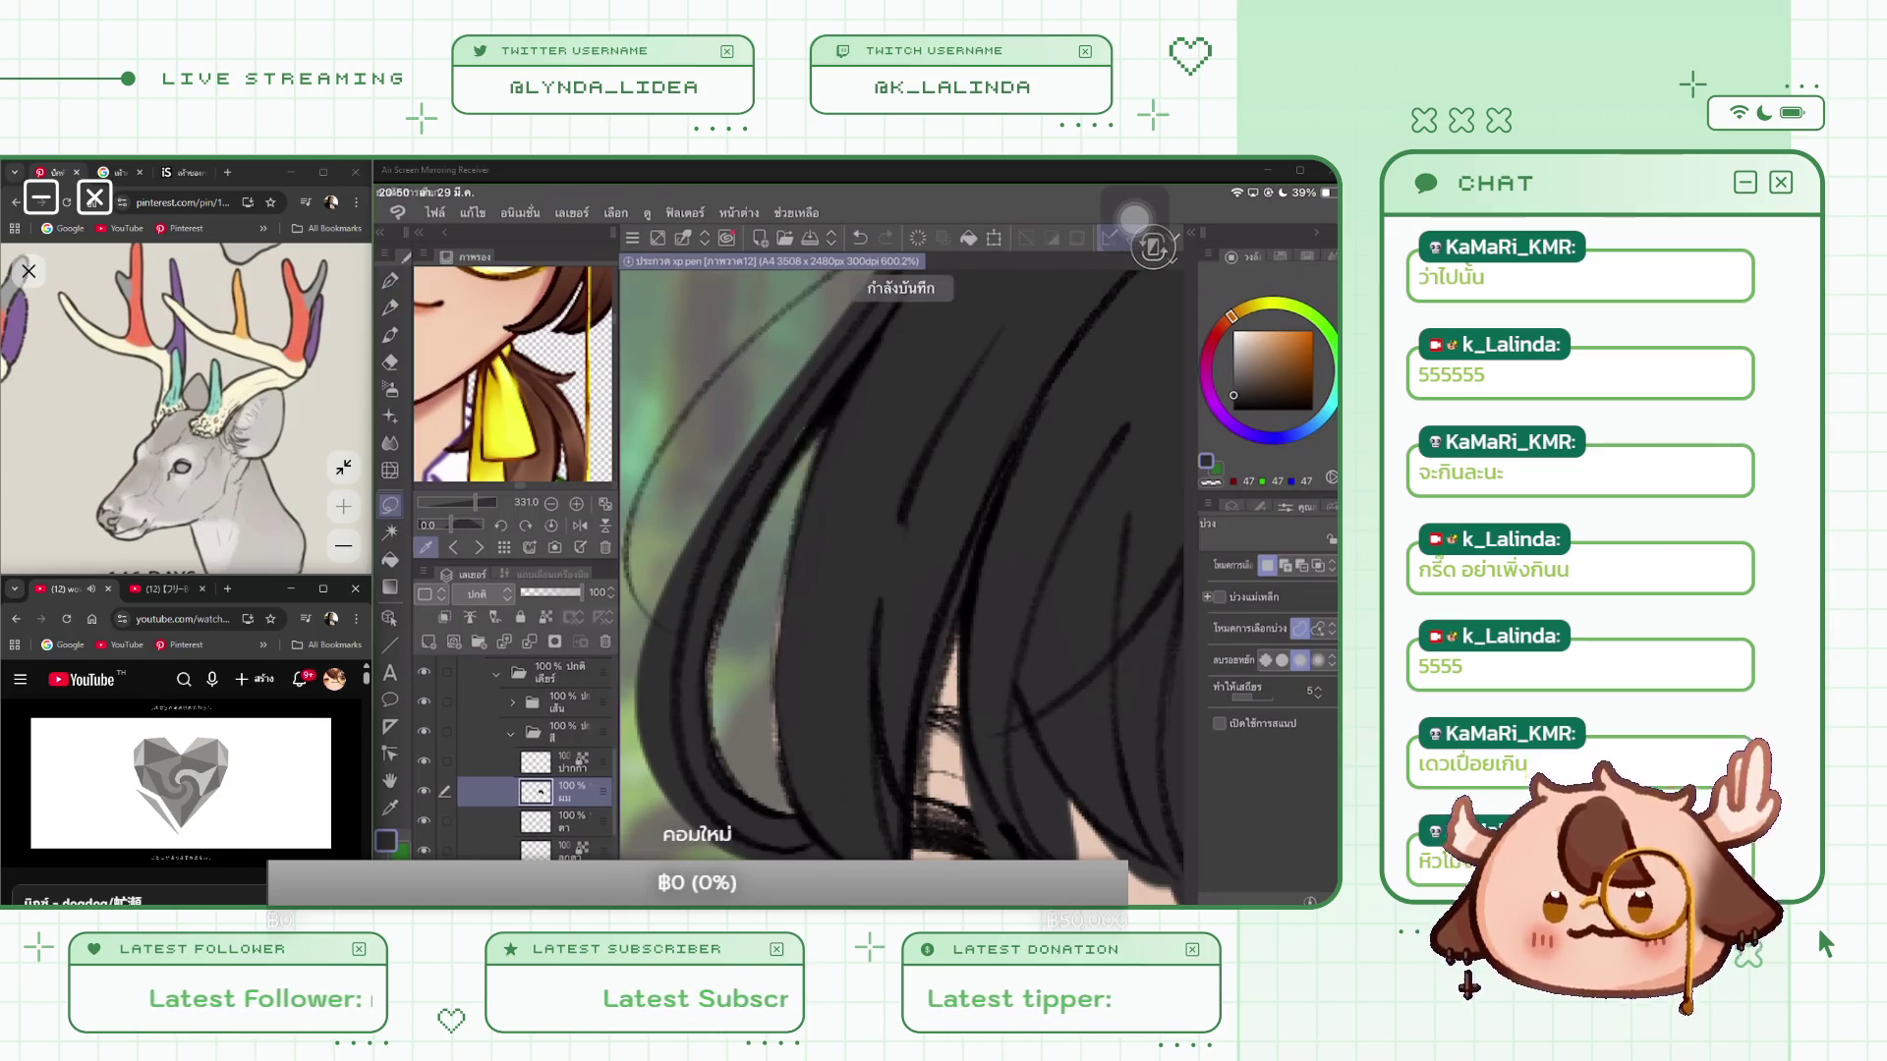
# Step: Zoom out, select a lower layer in the Layer panel, and switch to the Eraser
pyautogui.scroll(-3, 903, 586)
pyautogui.scroll(-1, 902, 587)
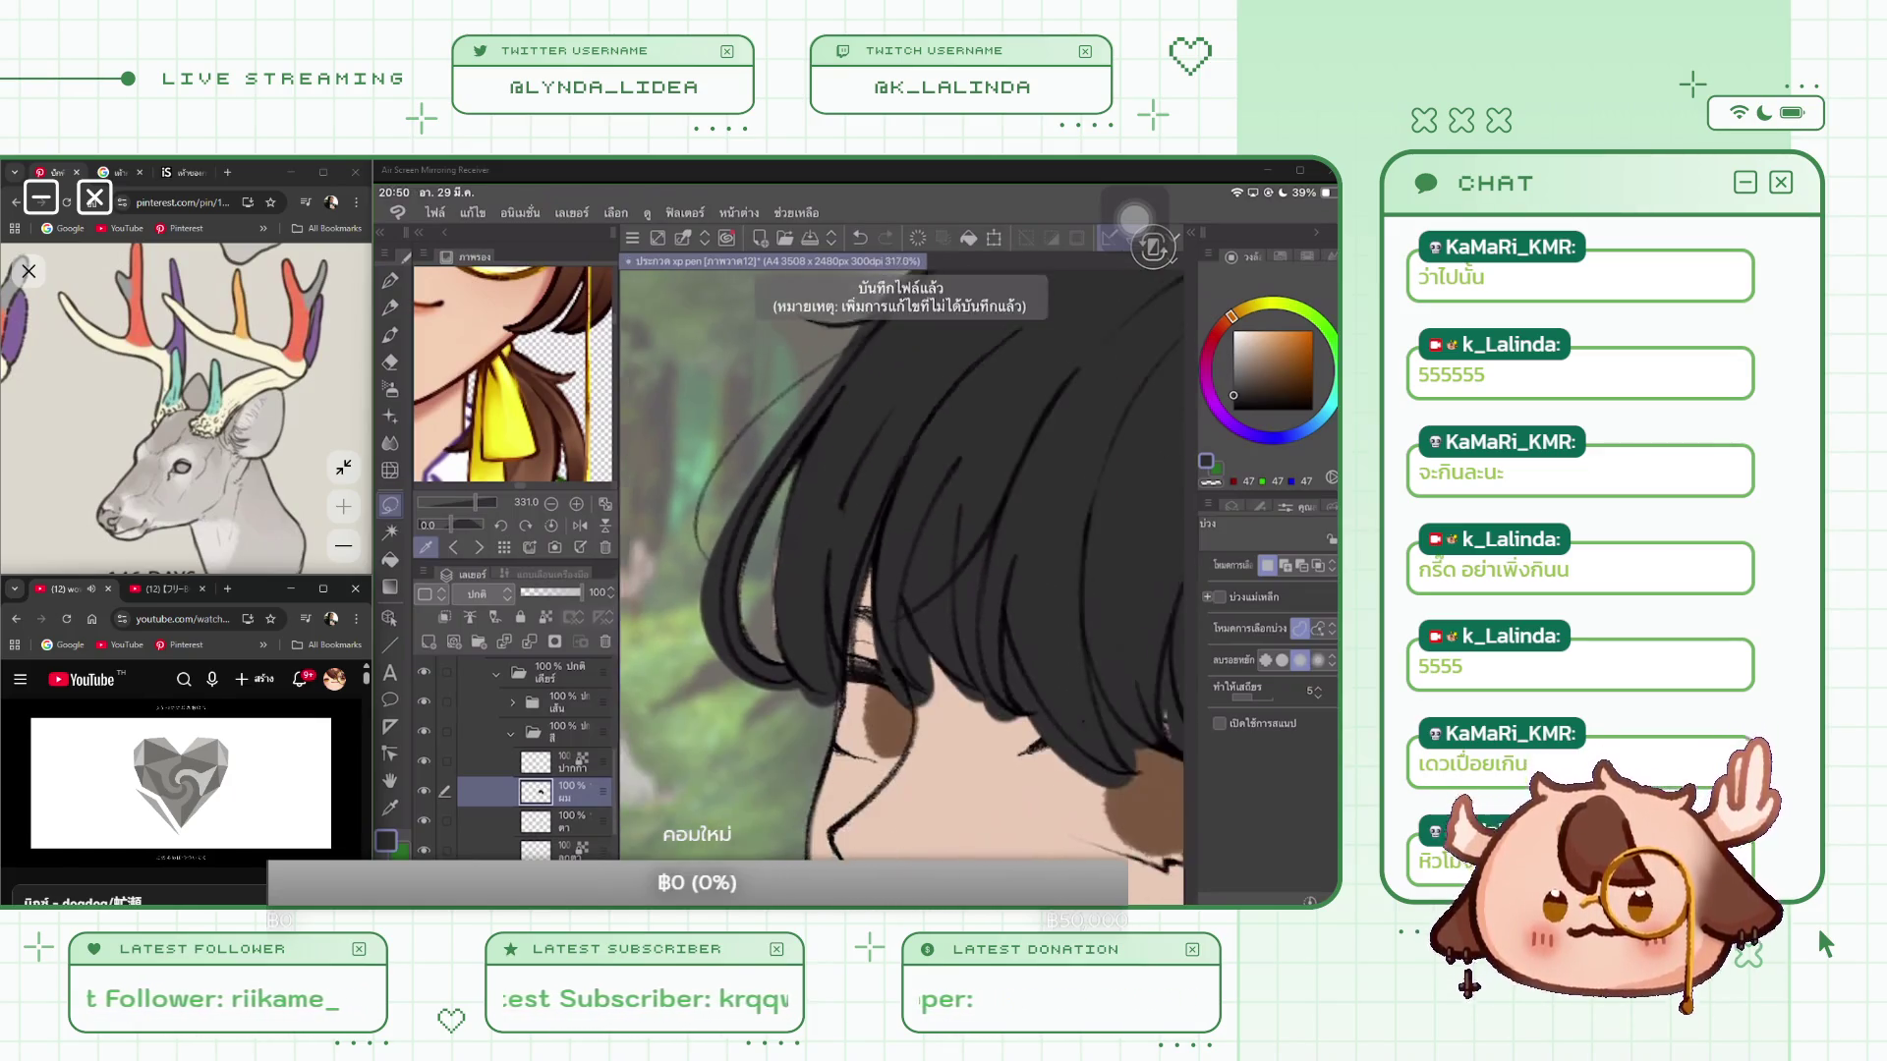
pyautogui.scroll(-2, 536, 757)
pyautogui.click(535, 801)
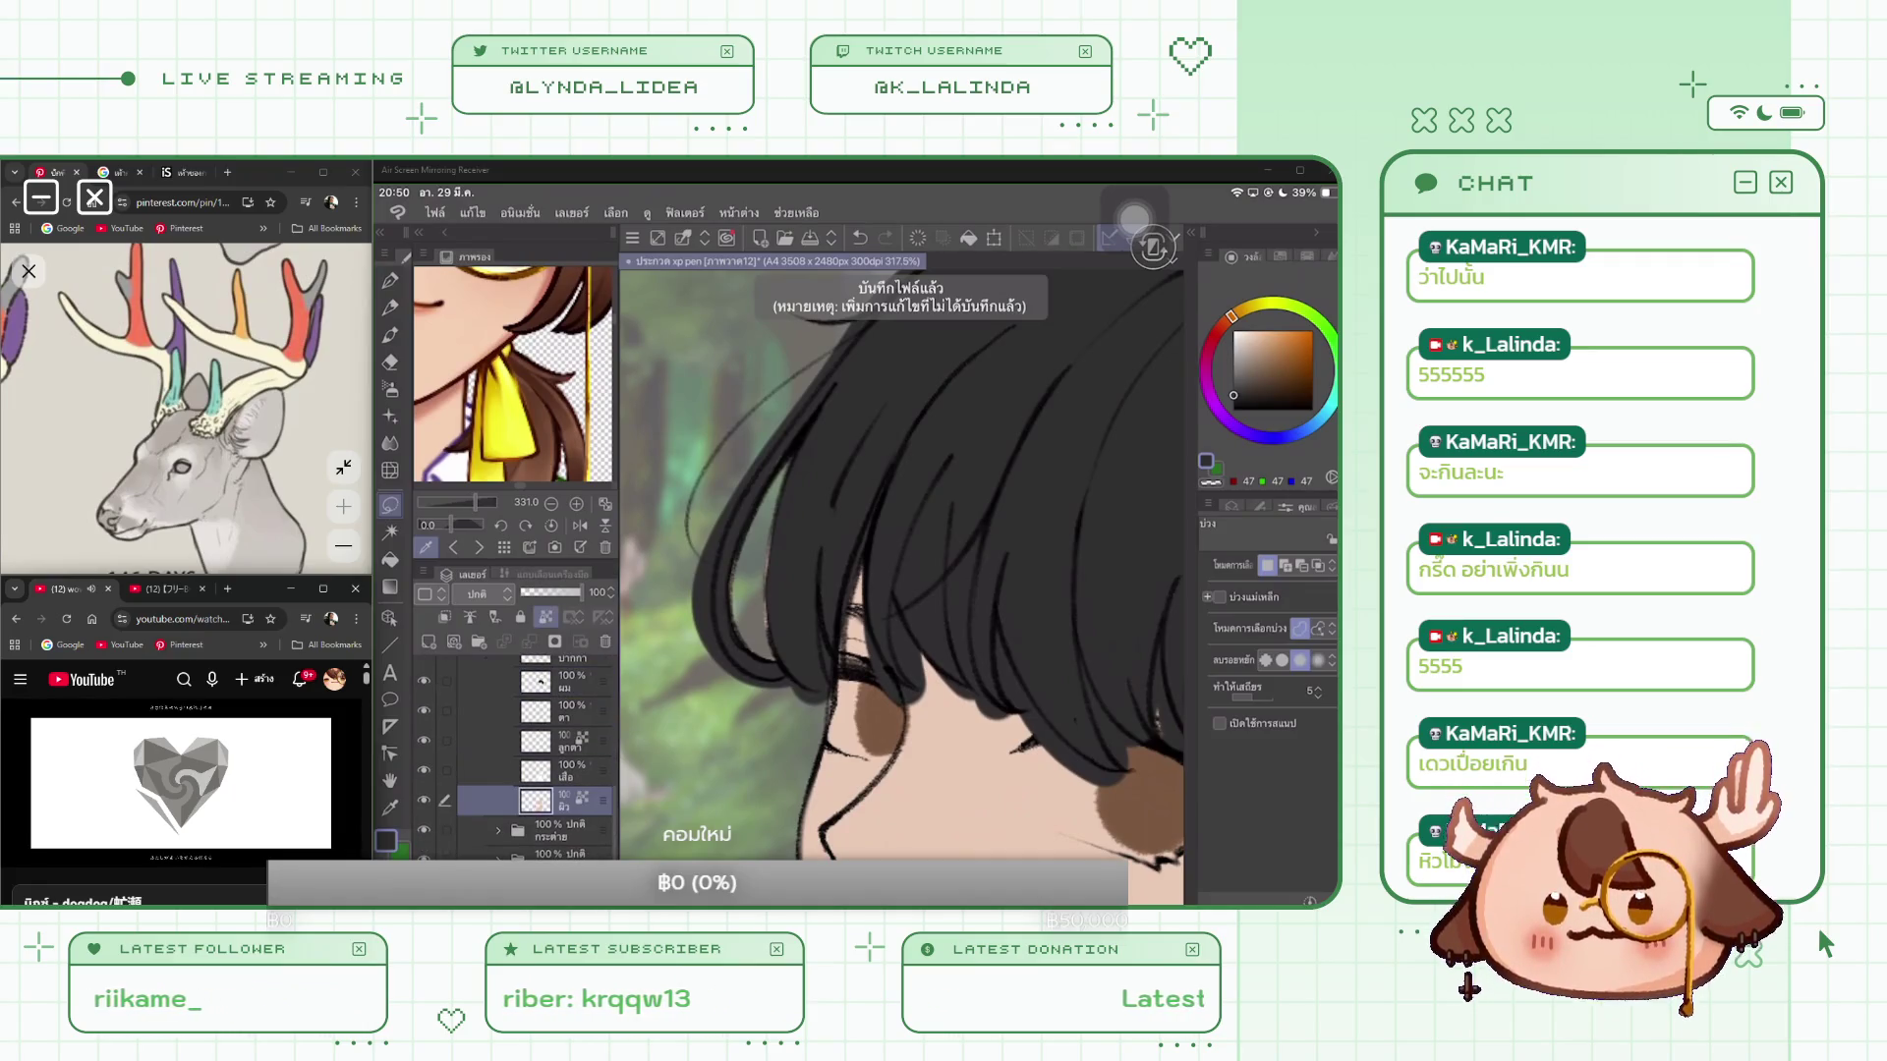
pyautogui.press('e')
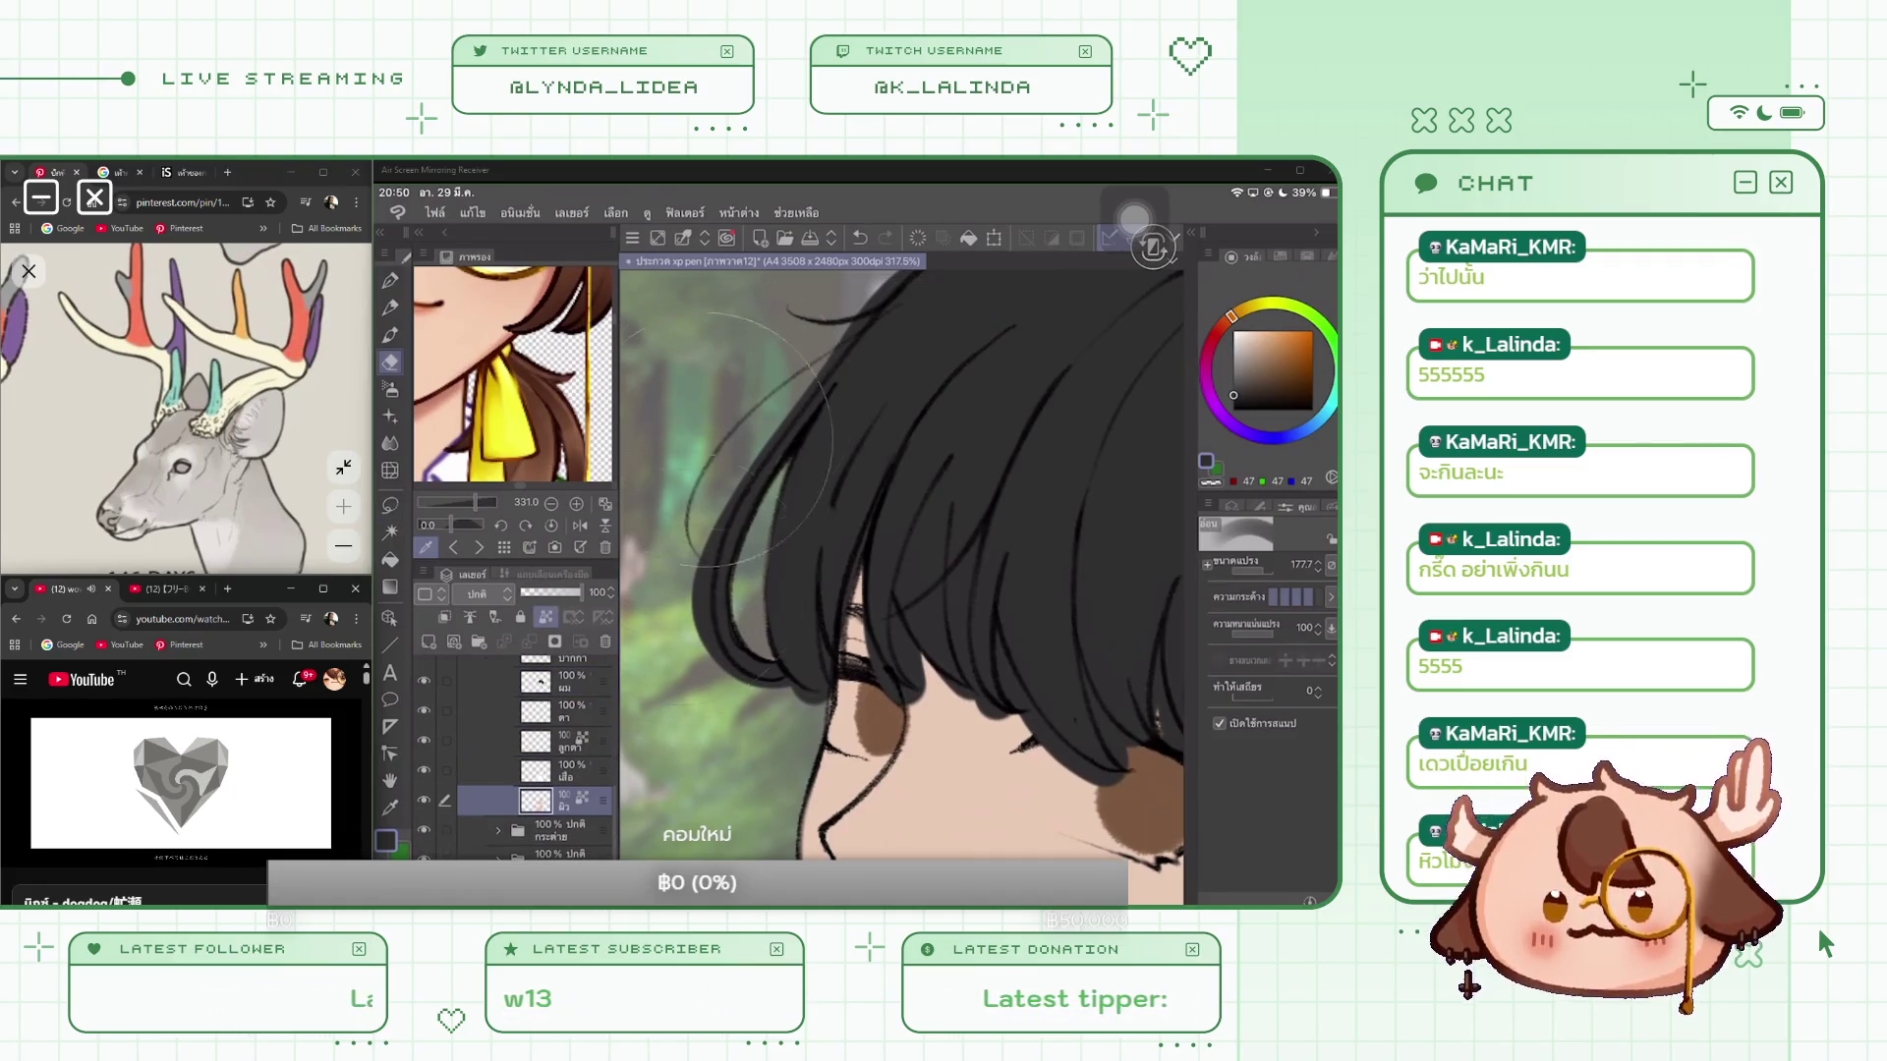
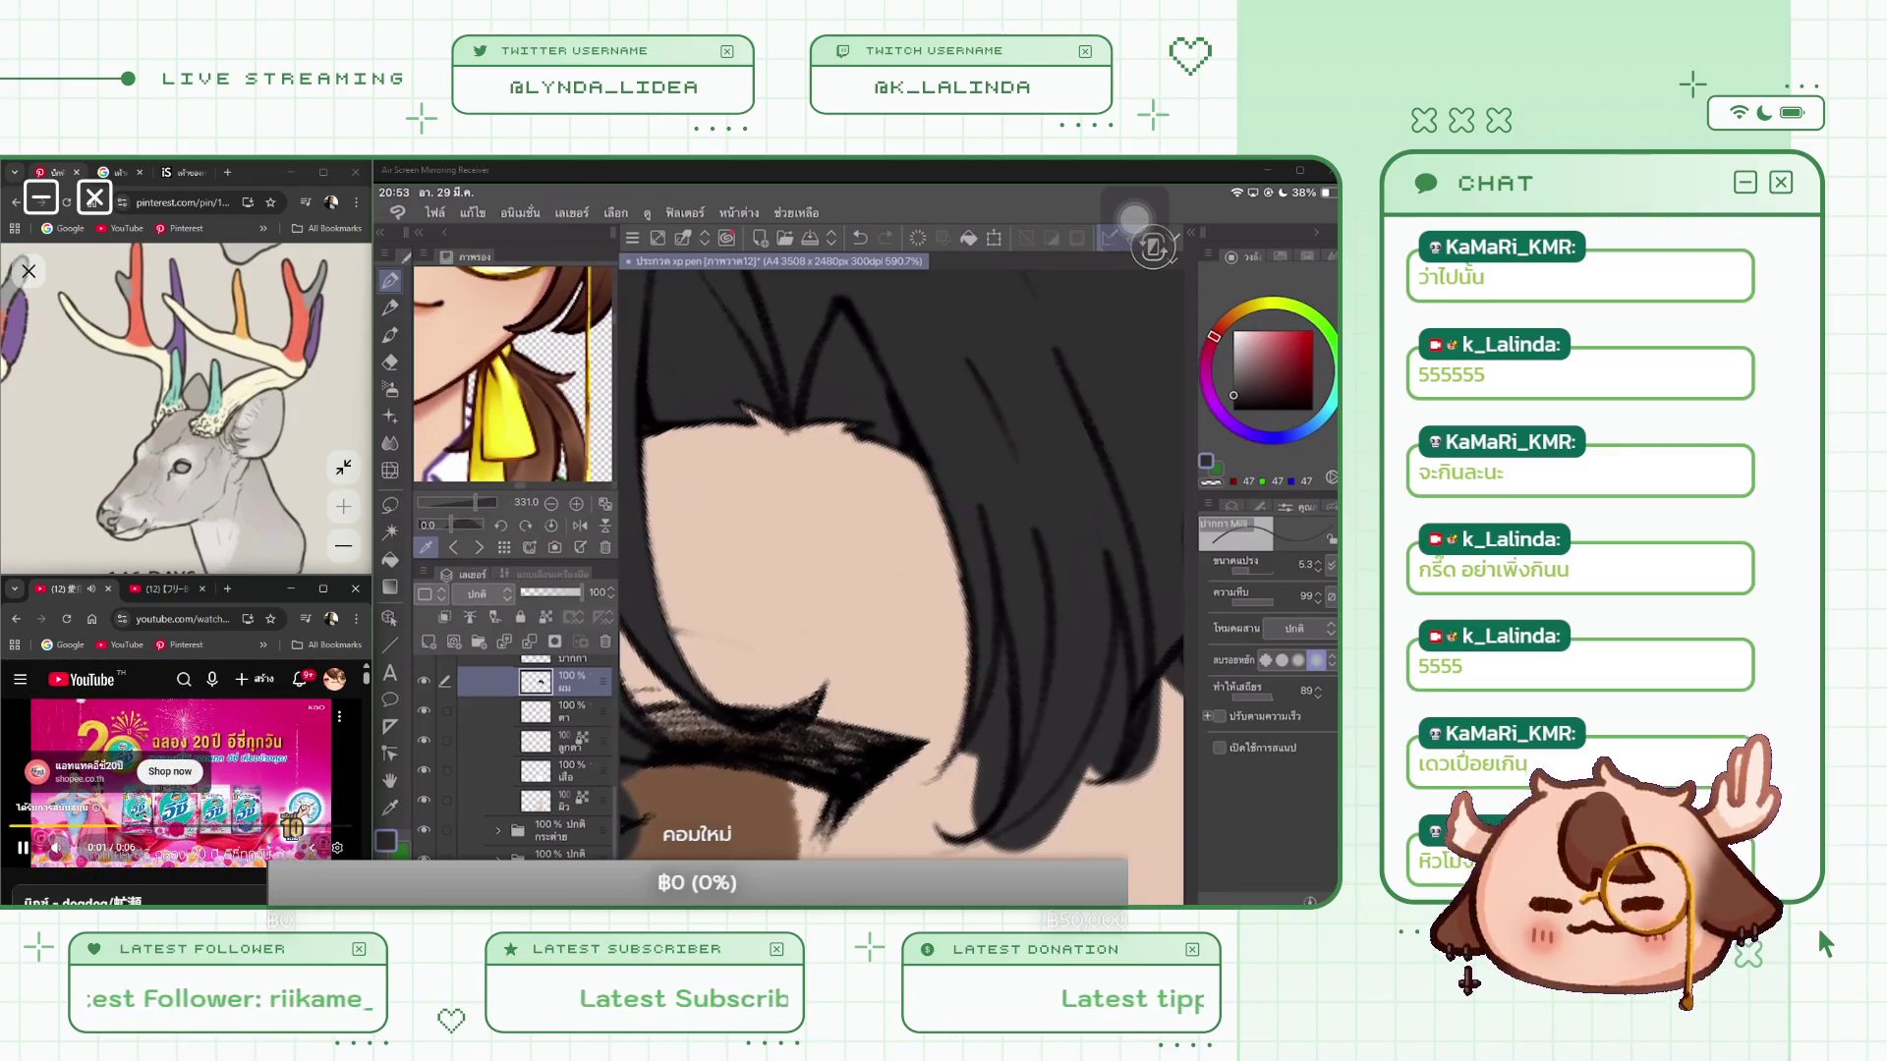
# Step: Erase part of the dark hair strand over the cheek with a fine 6.5-size eraser
pyautogui.press('e')
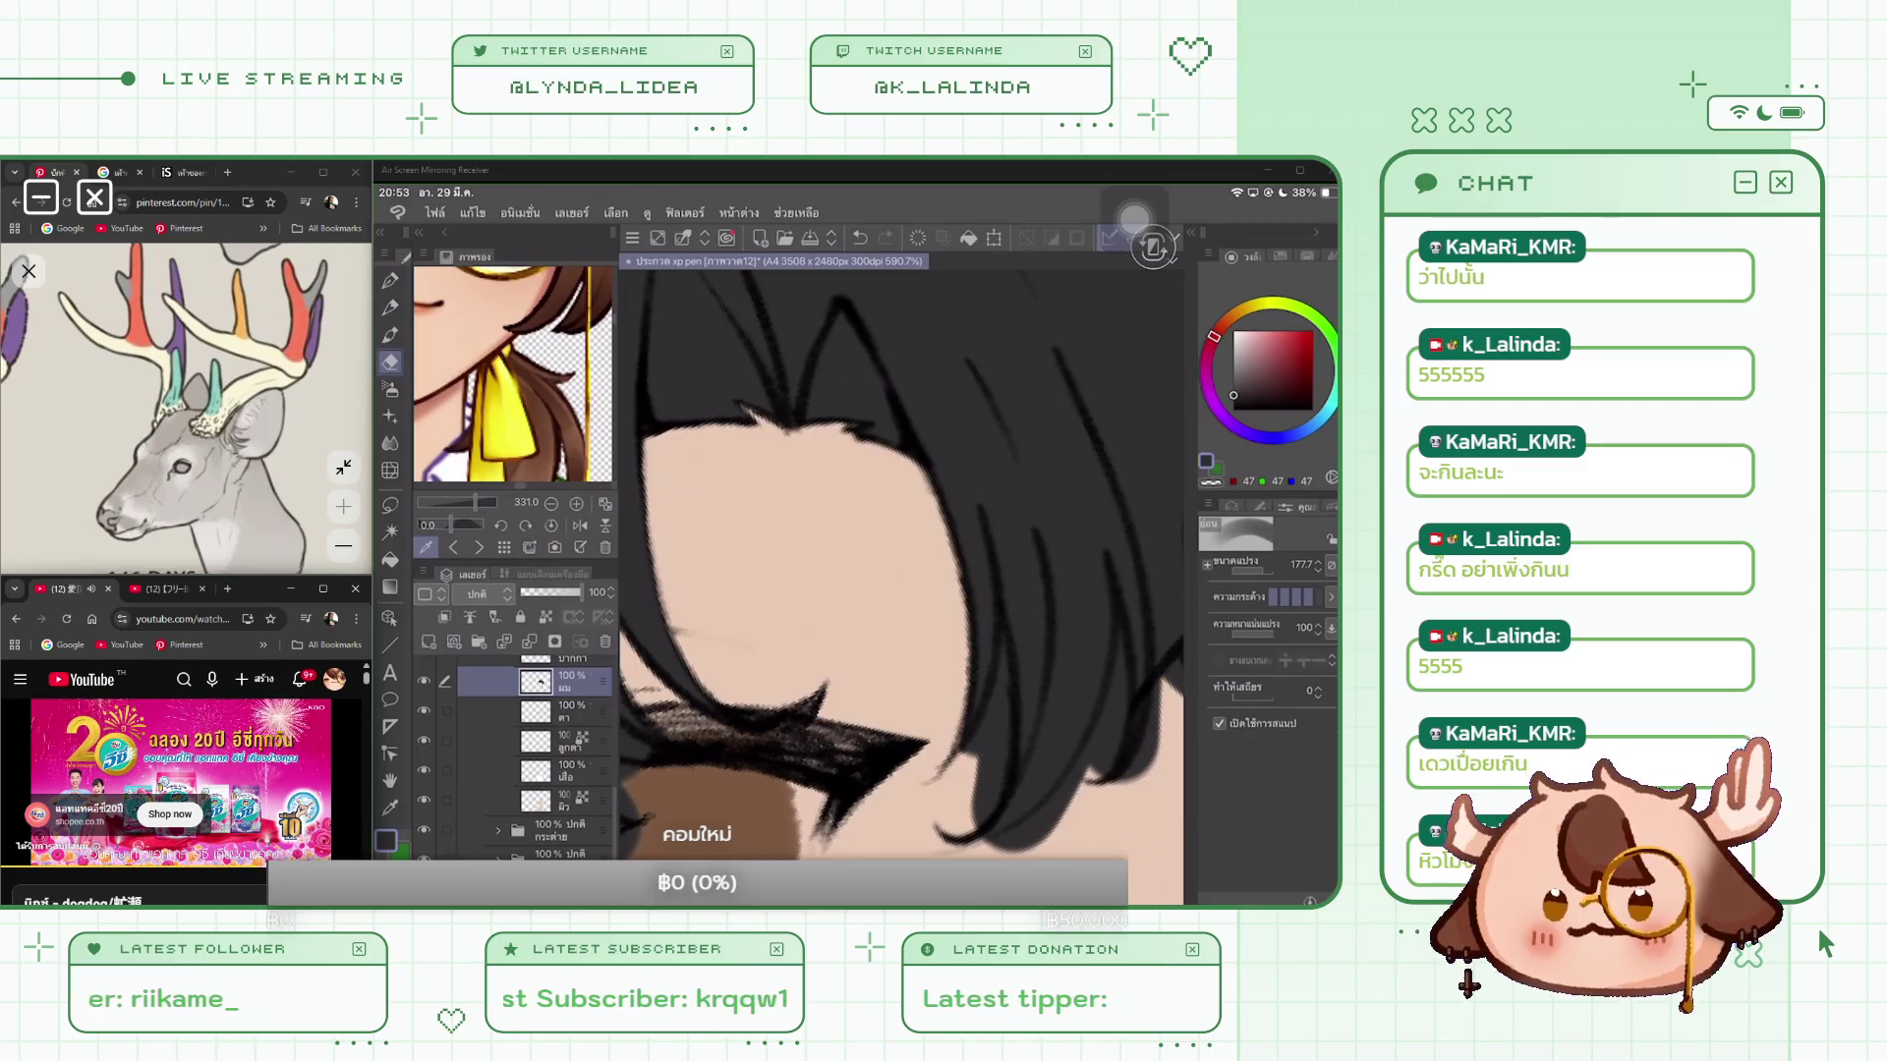
pyautogui.hotkey('ctrl', 'z')
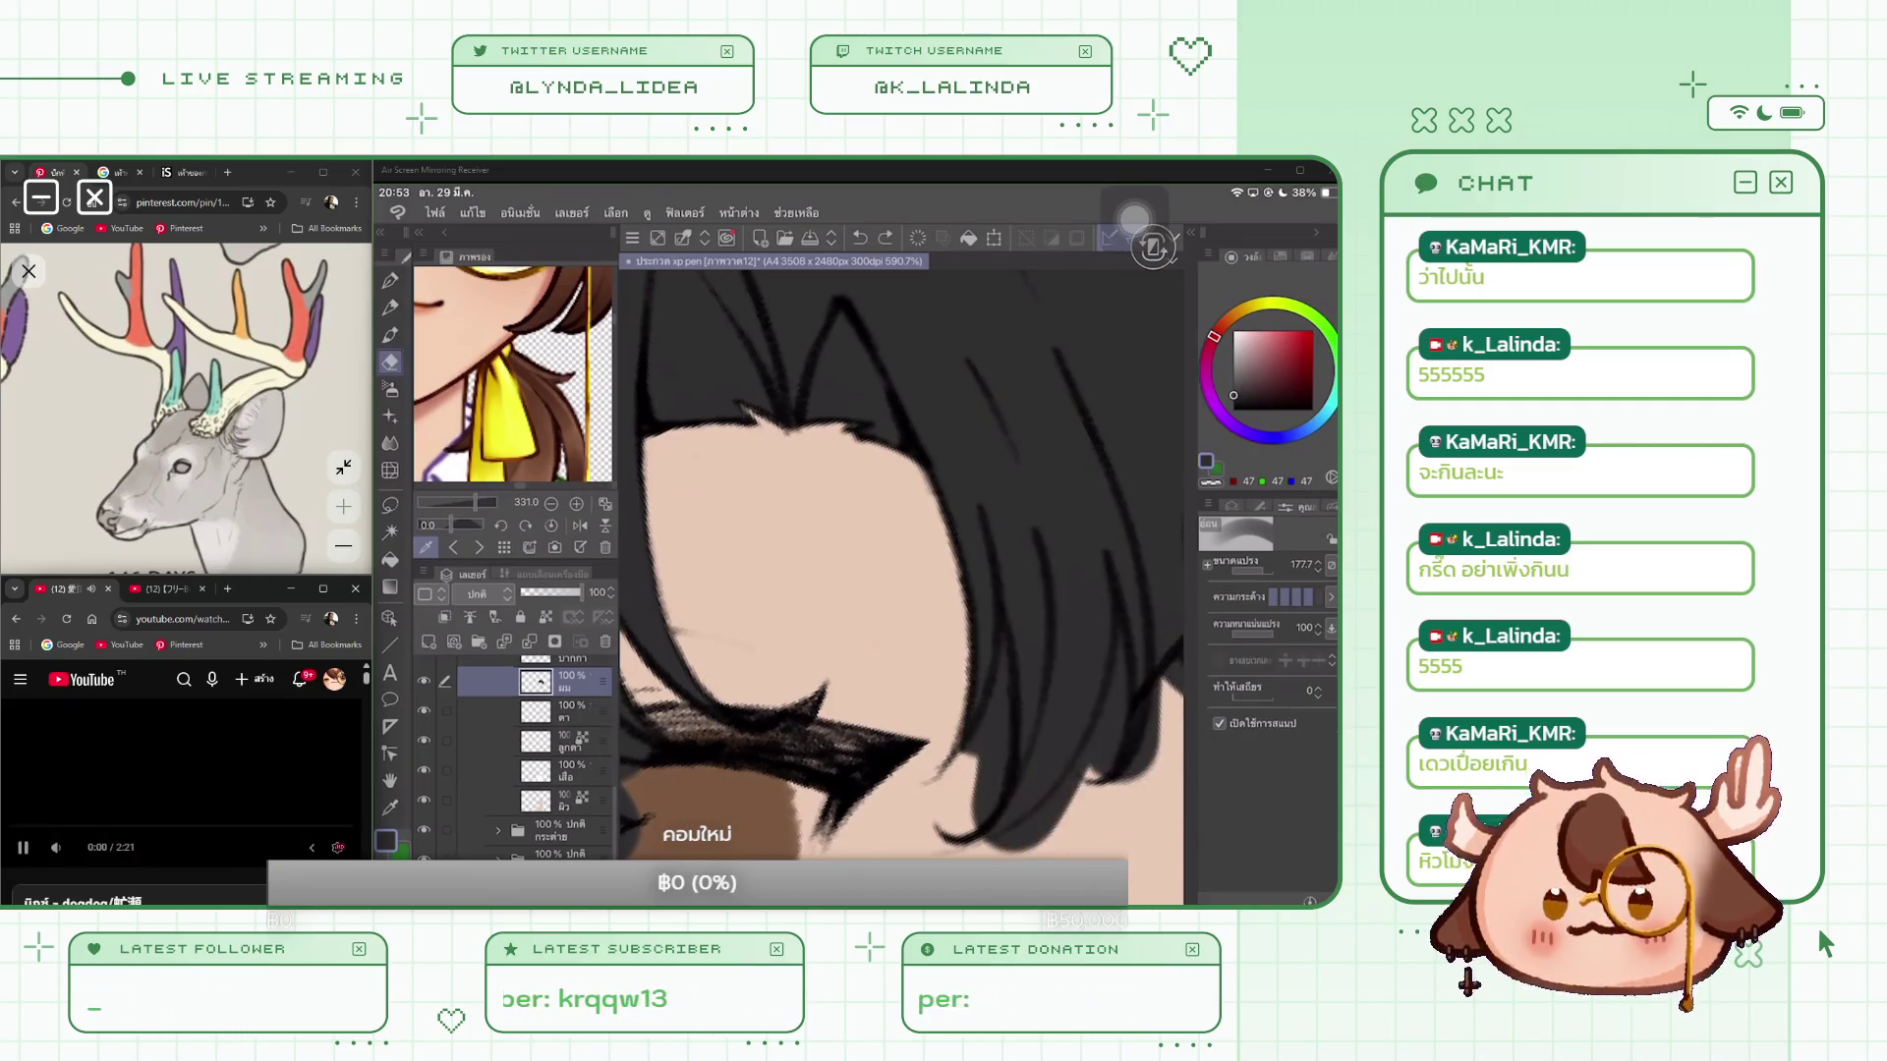
pyautogui.moveTo(1002, 634); pyautogui.dragTo(968, 826)
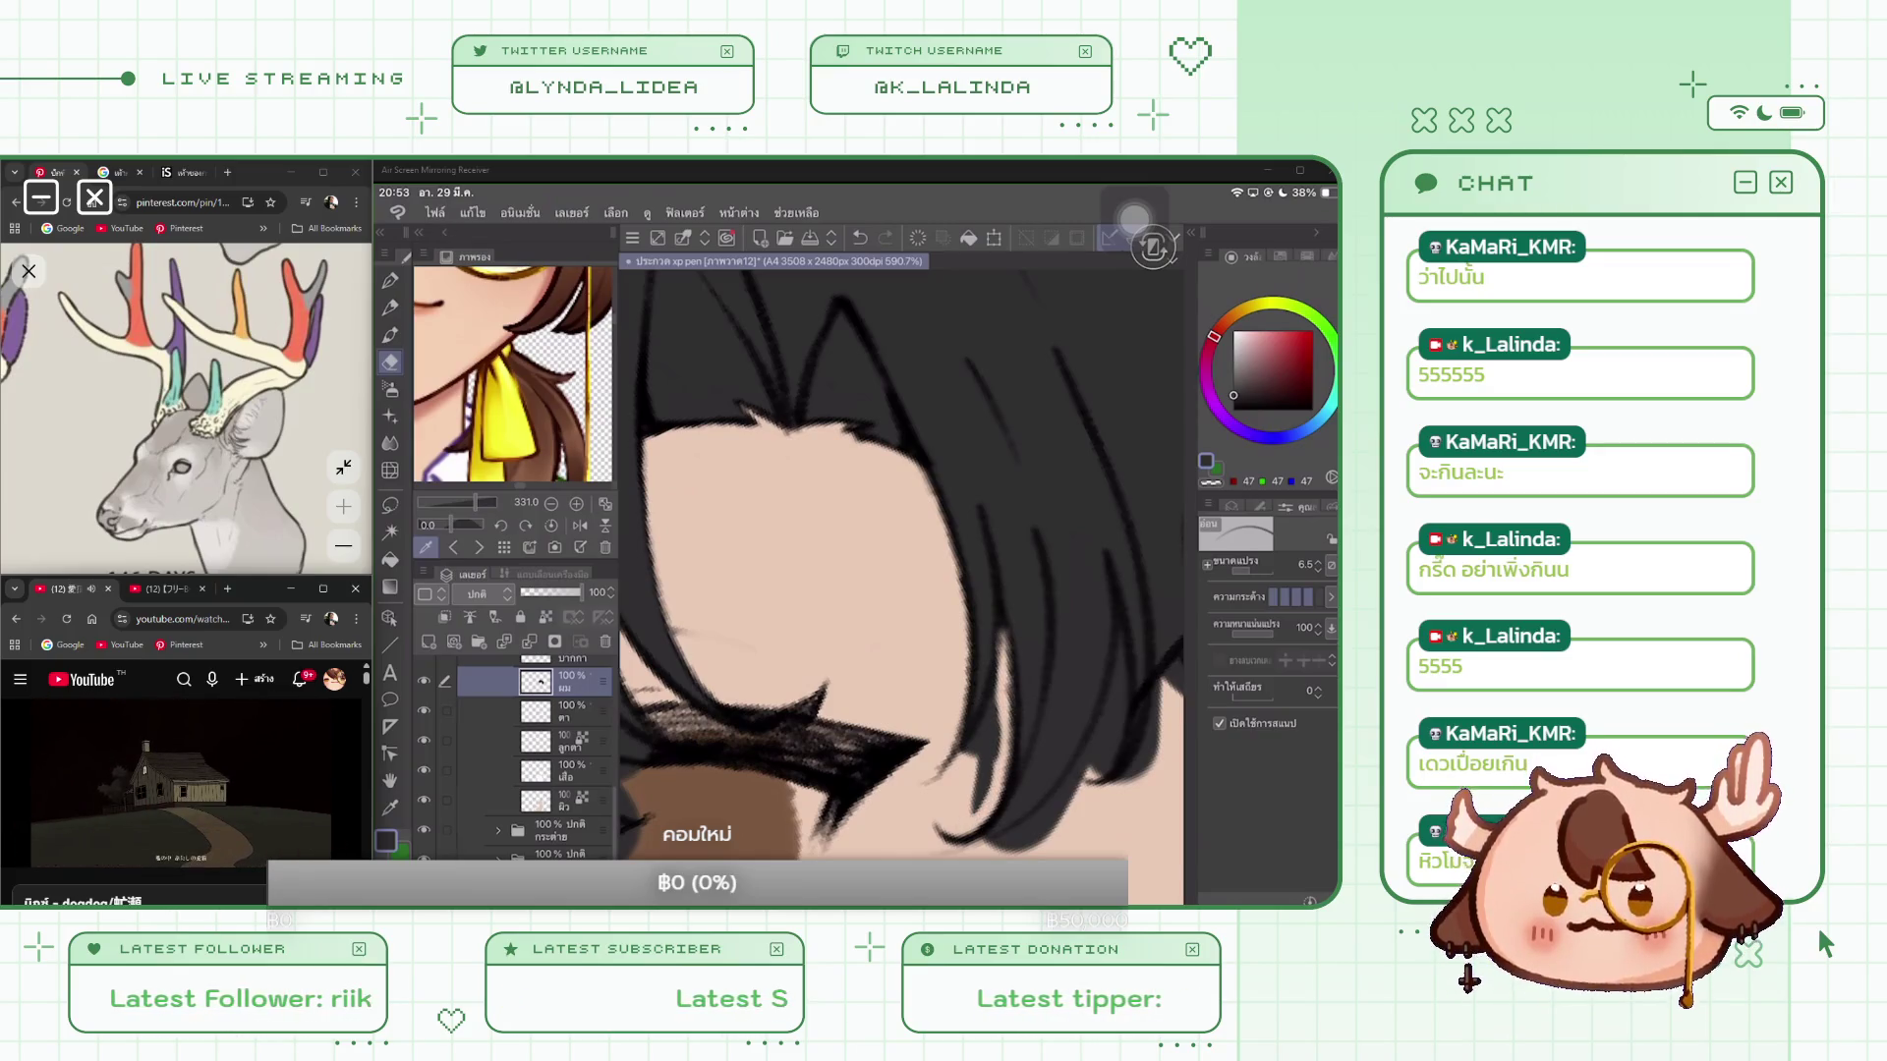
pyautogui.scroll(-1, 900, 565)
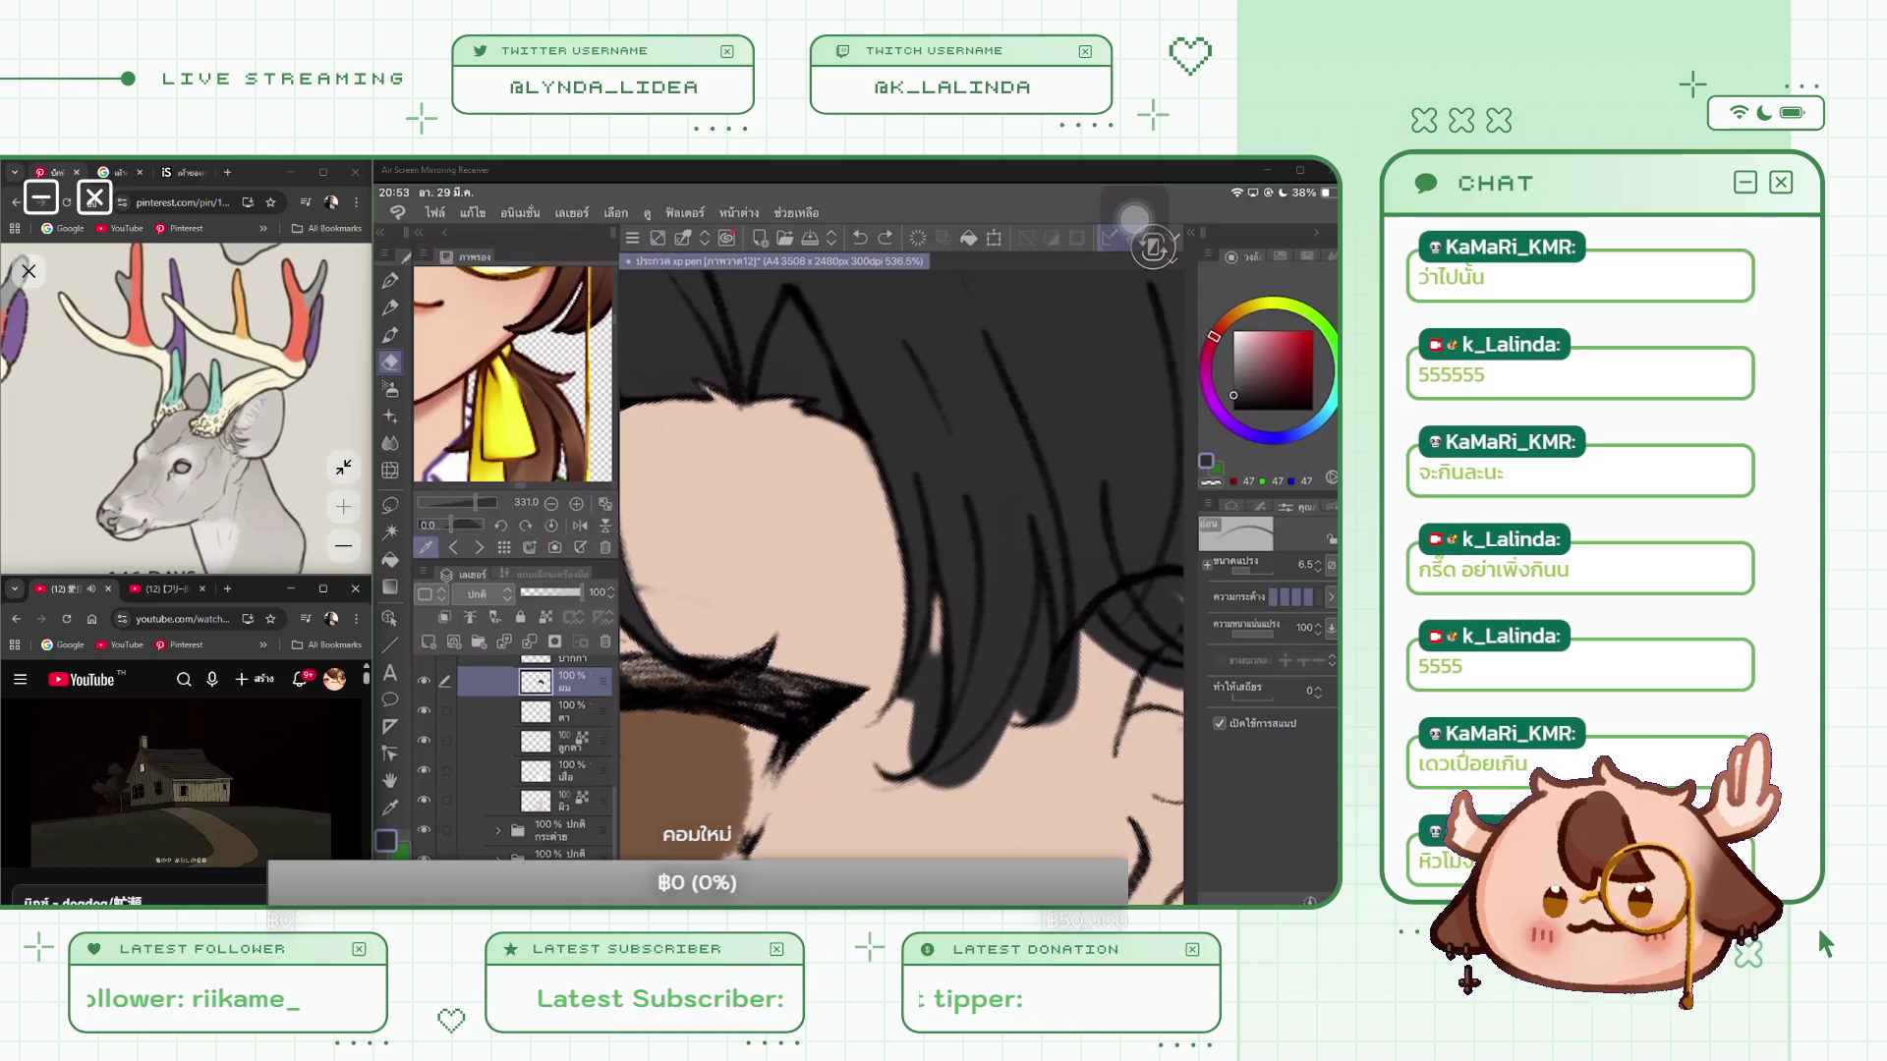
pyautogui.press('m')
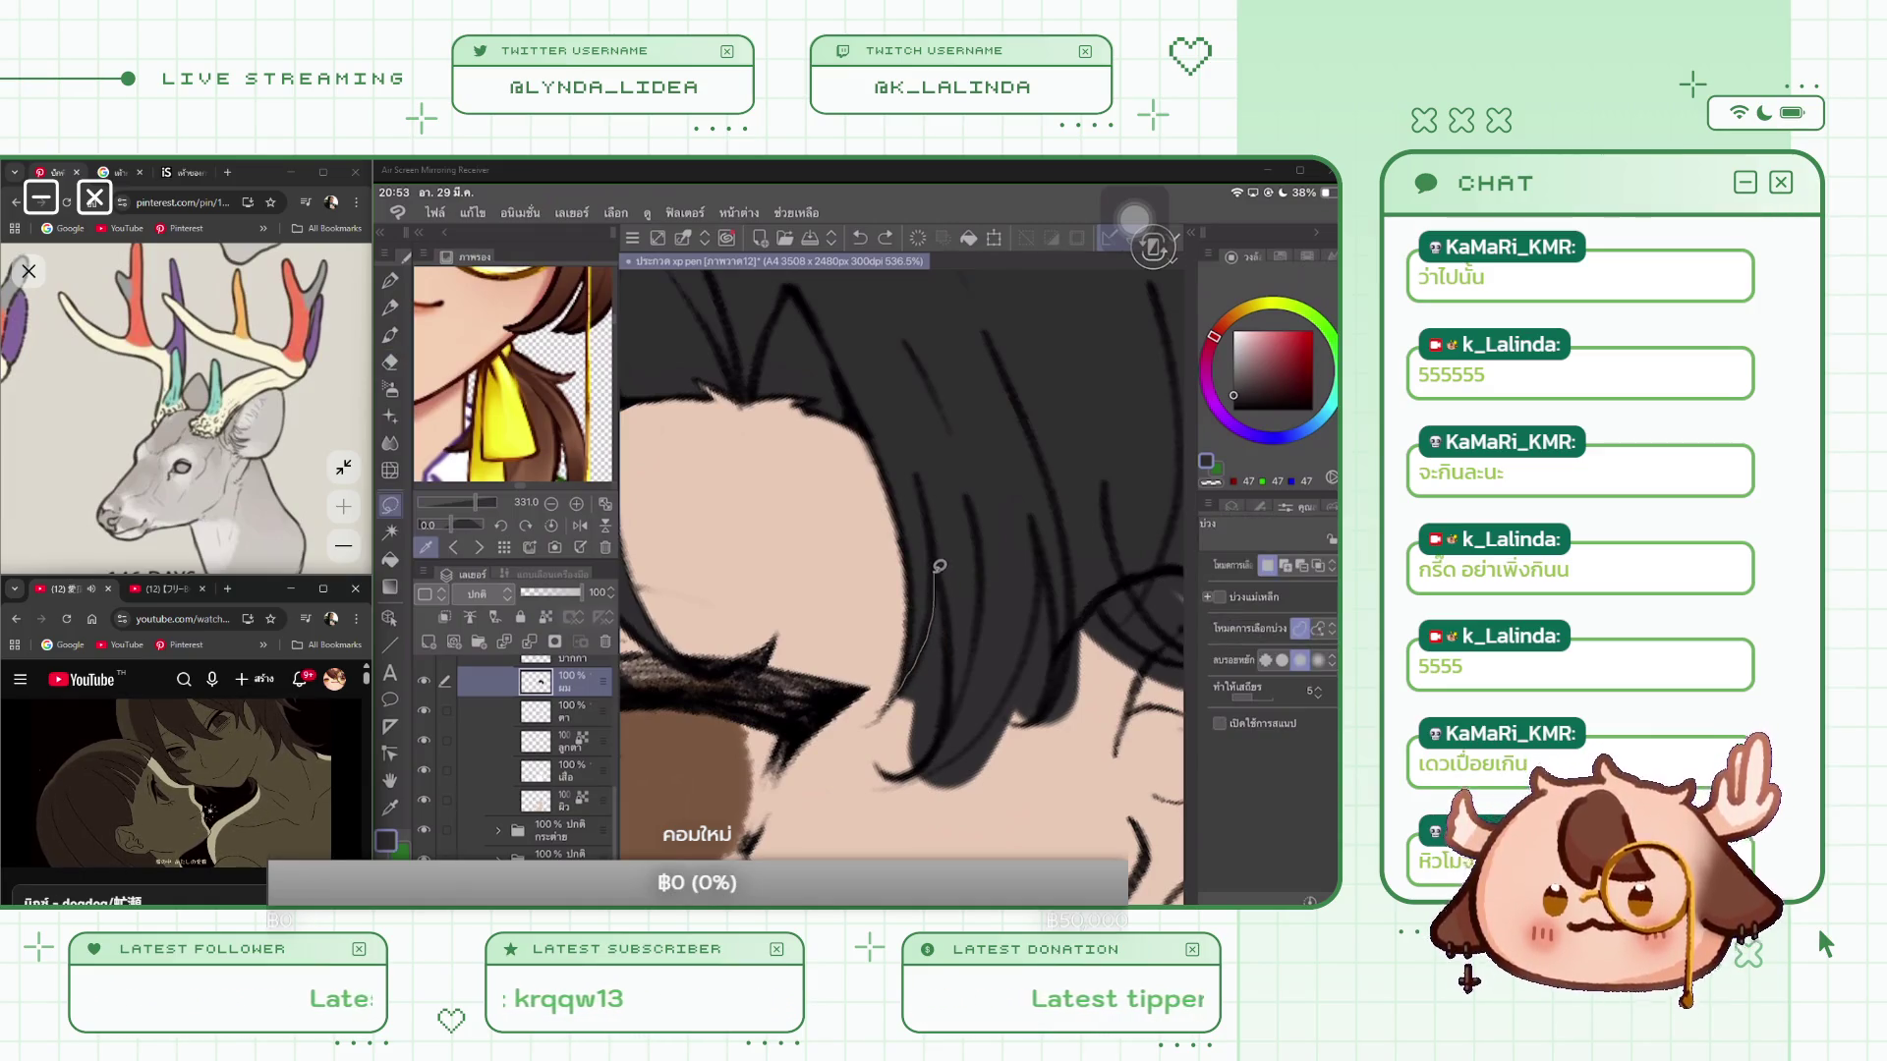
# Step: Try several freehand lasso selections around the hair strand, deselecting each one
pyautogui.moveTo(934, 626); pyautogui.dragTo(894, 762)
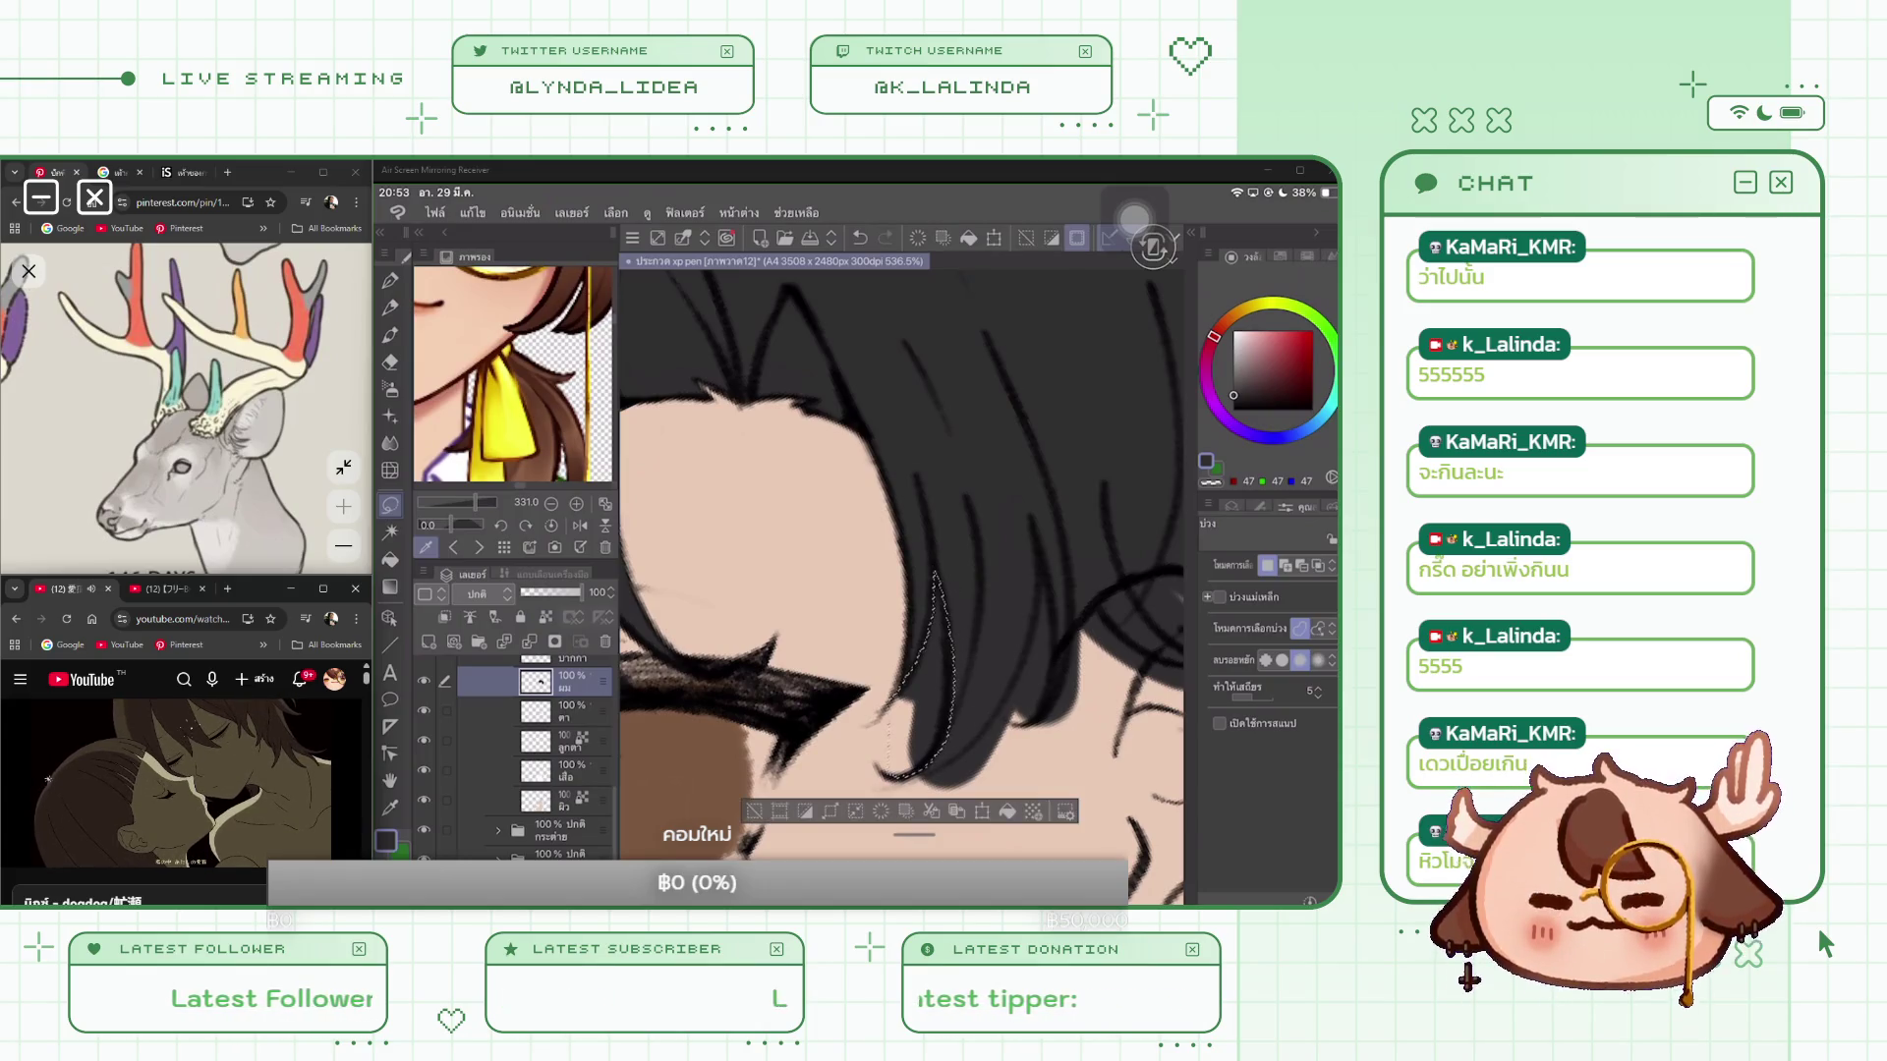
pyautogui.hotkey('ctrl', 'd')
pyautogui.moveTo(934, 572); pyautogui.dragTo(889, 767)
pyautogui.hotkey('ctrl', 'd')
pyautogui.moveTo(909, 678); pyautogui.dragTo(936, 589)
pyautogui.hotkey('ctrl', 'd')
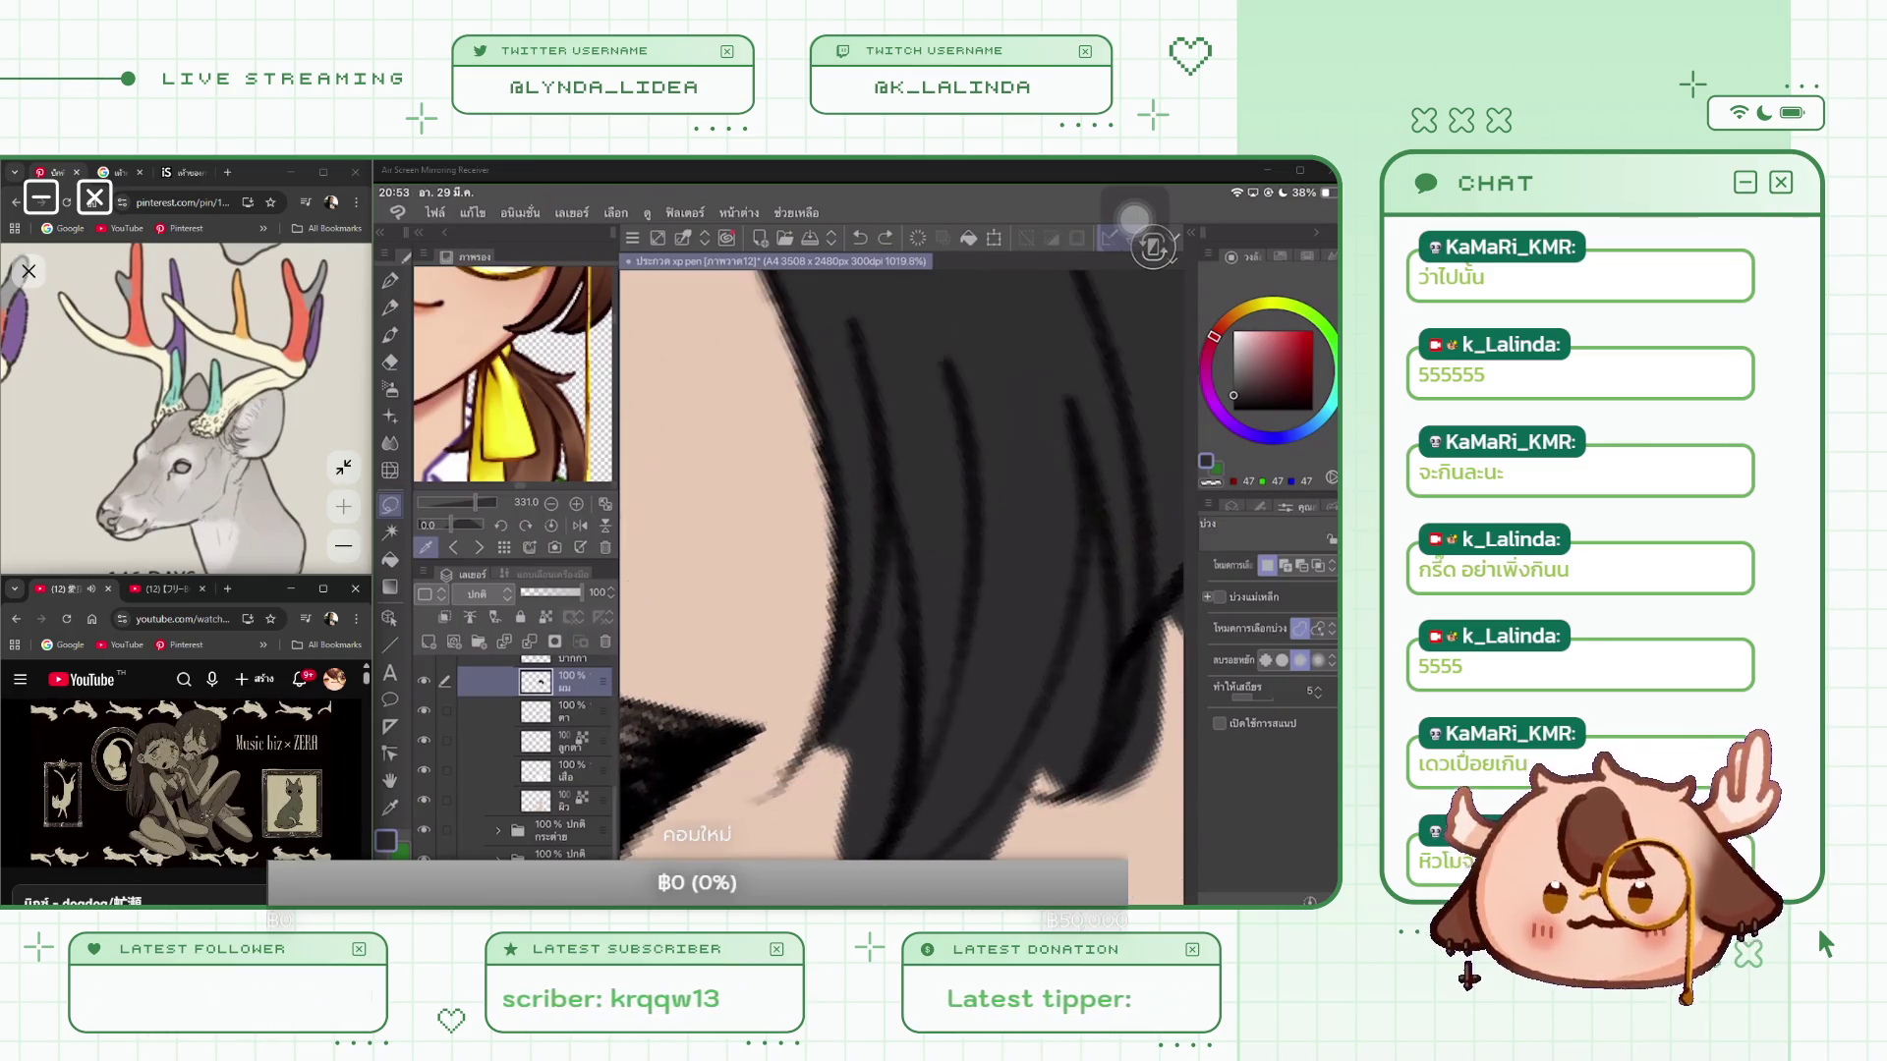
pyautogui.scroll(3, 924, 424)
# Step: Lasso along the hair strand and clear the selected lines
pyautogui.moveTo(924, 424)
pyautogui.mouseDown()
pyautogui.moveTo(853, 735)
pyautogui.moveTo(861, 645)
pyautogui.mouseUp()
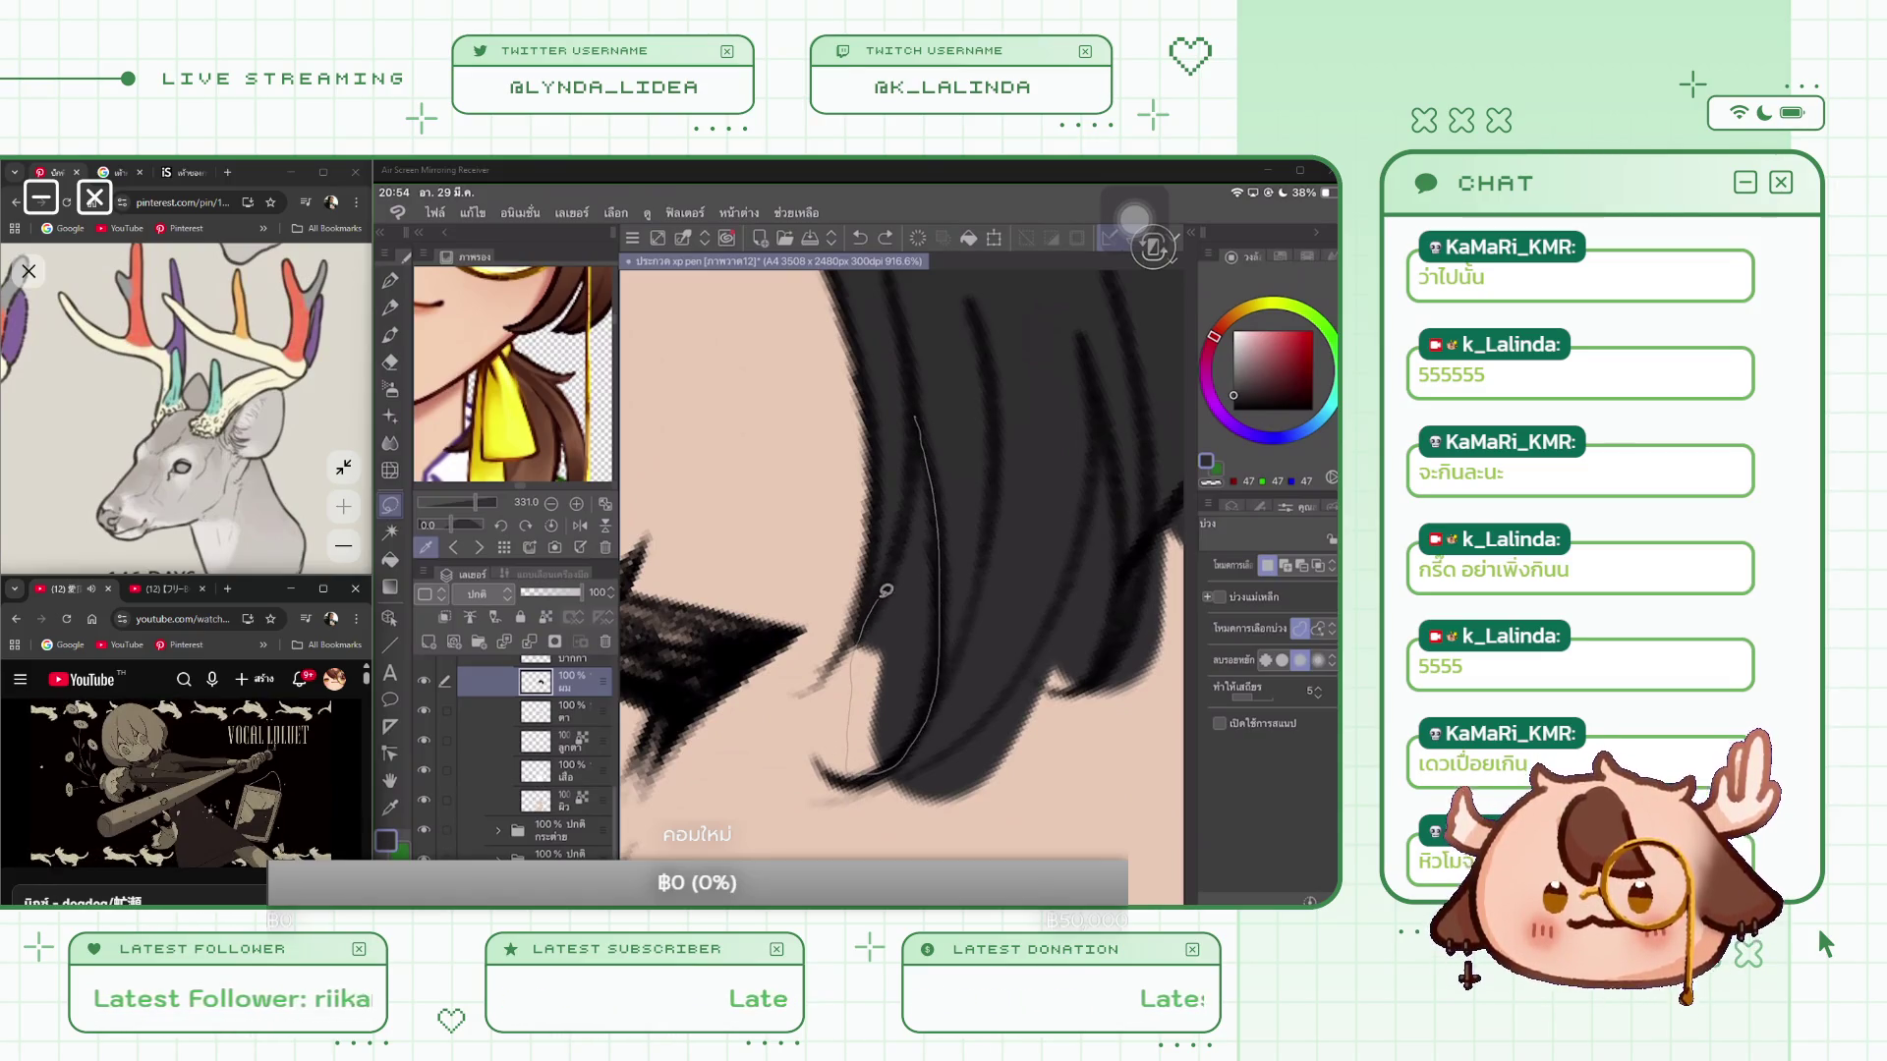
pyautogui.moveTo(913, 507); pyautogui.dragTo(914, 462)
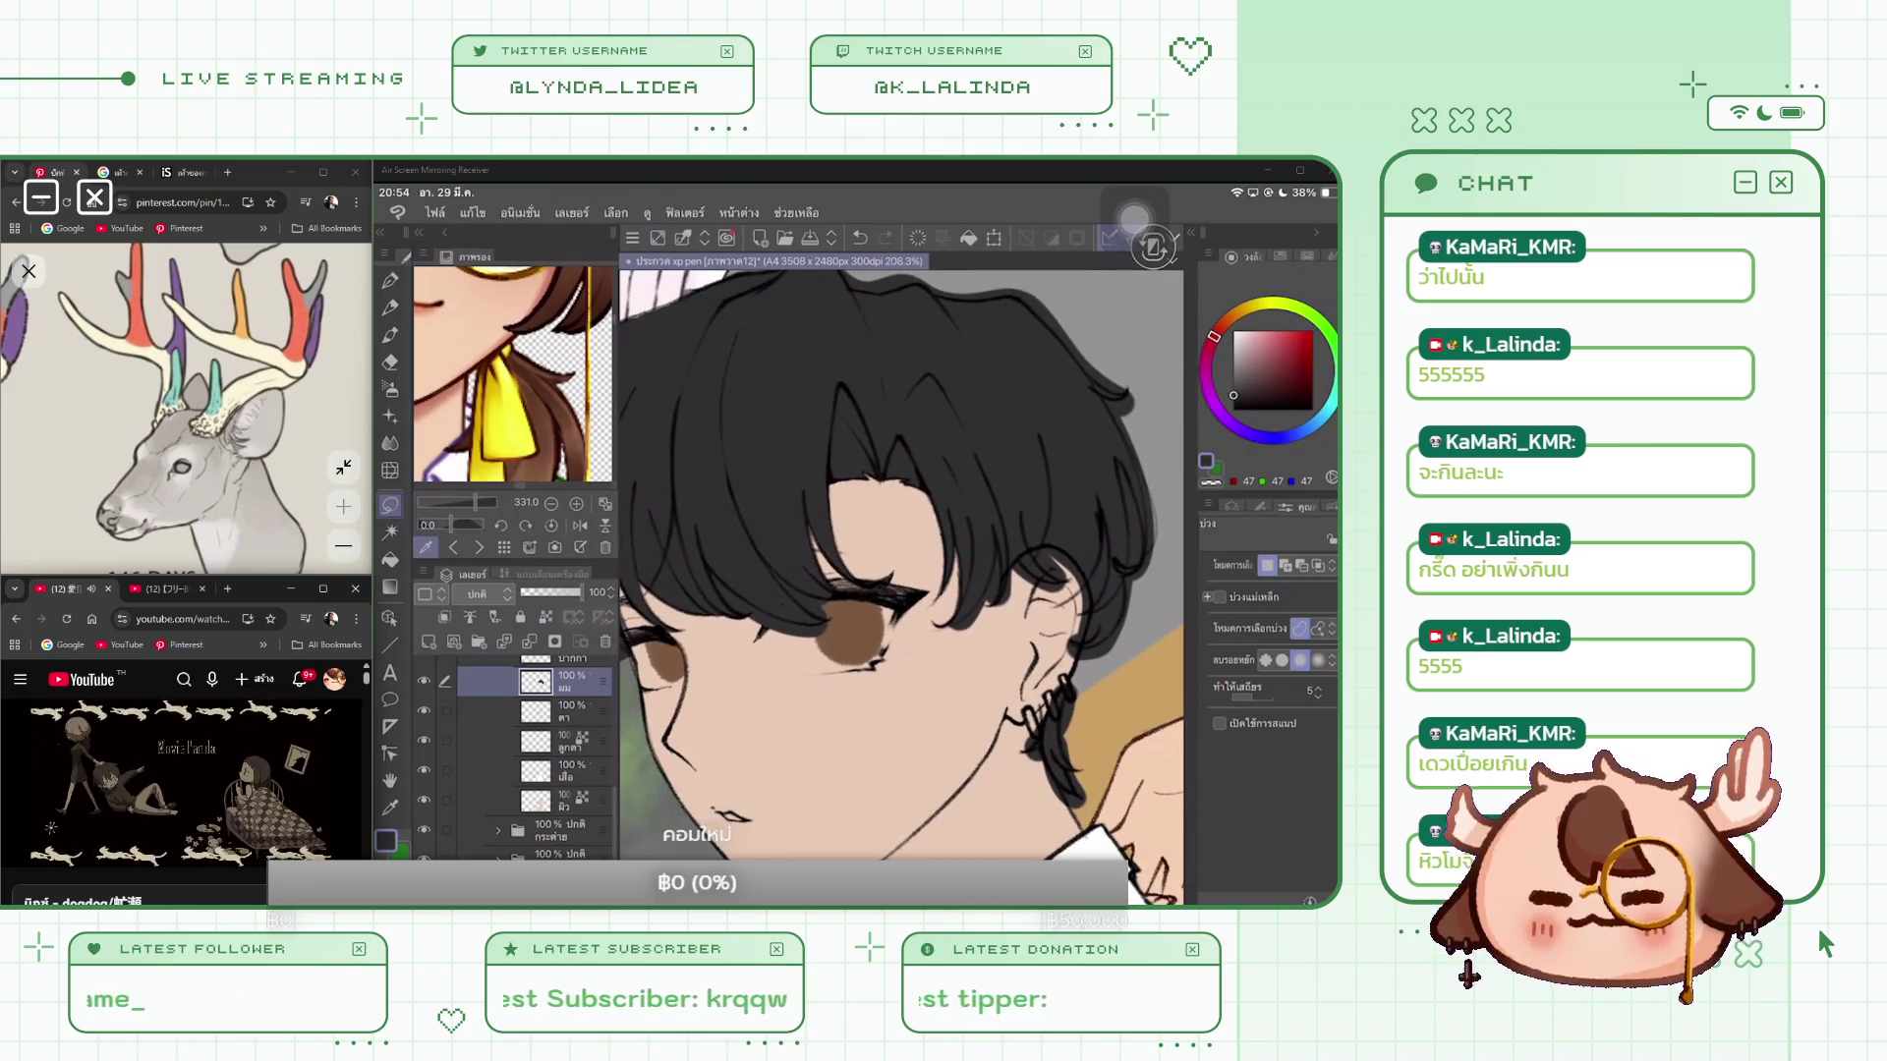
pyautogui.moveTo(800, 360); pyautogui.dragTo(808, 487)
pyautogui.moveTo(851, 590)
pyautogui.mouseDown()
pyautogui.moveTo(929, 693)
pyautogui.moveTo(865, 705)
pyautogui.moveTo(820, 654)
pyautogui.moveTo(794, 575)
pyautogui.moveTo(791, 385)
pyautogui.mouseUp()
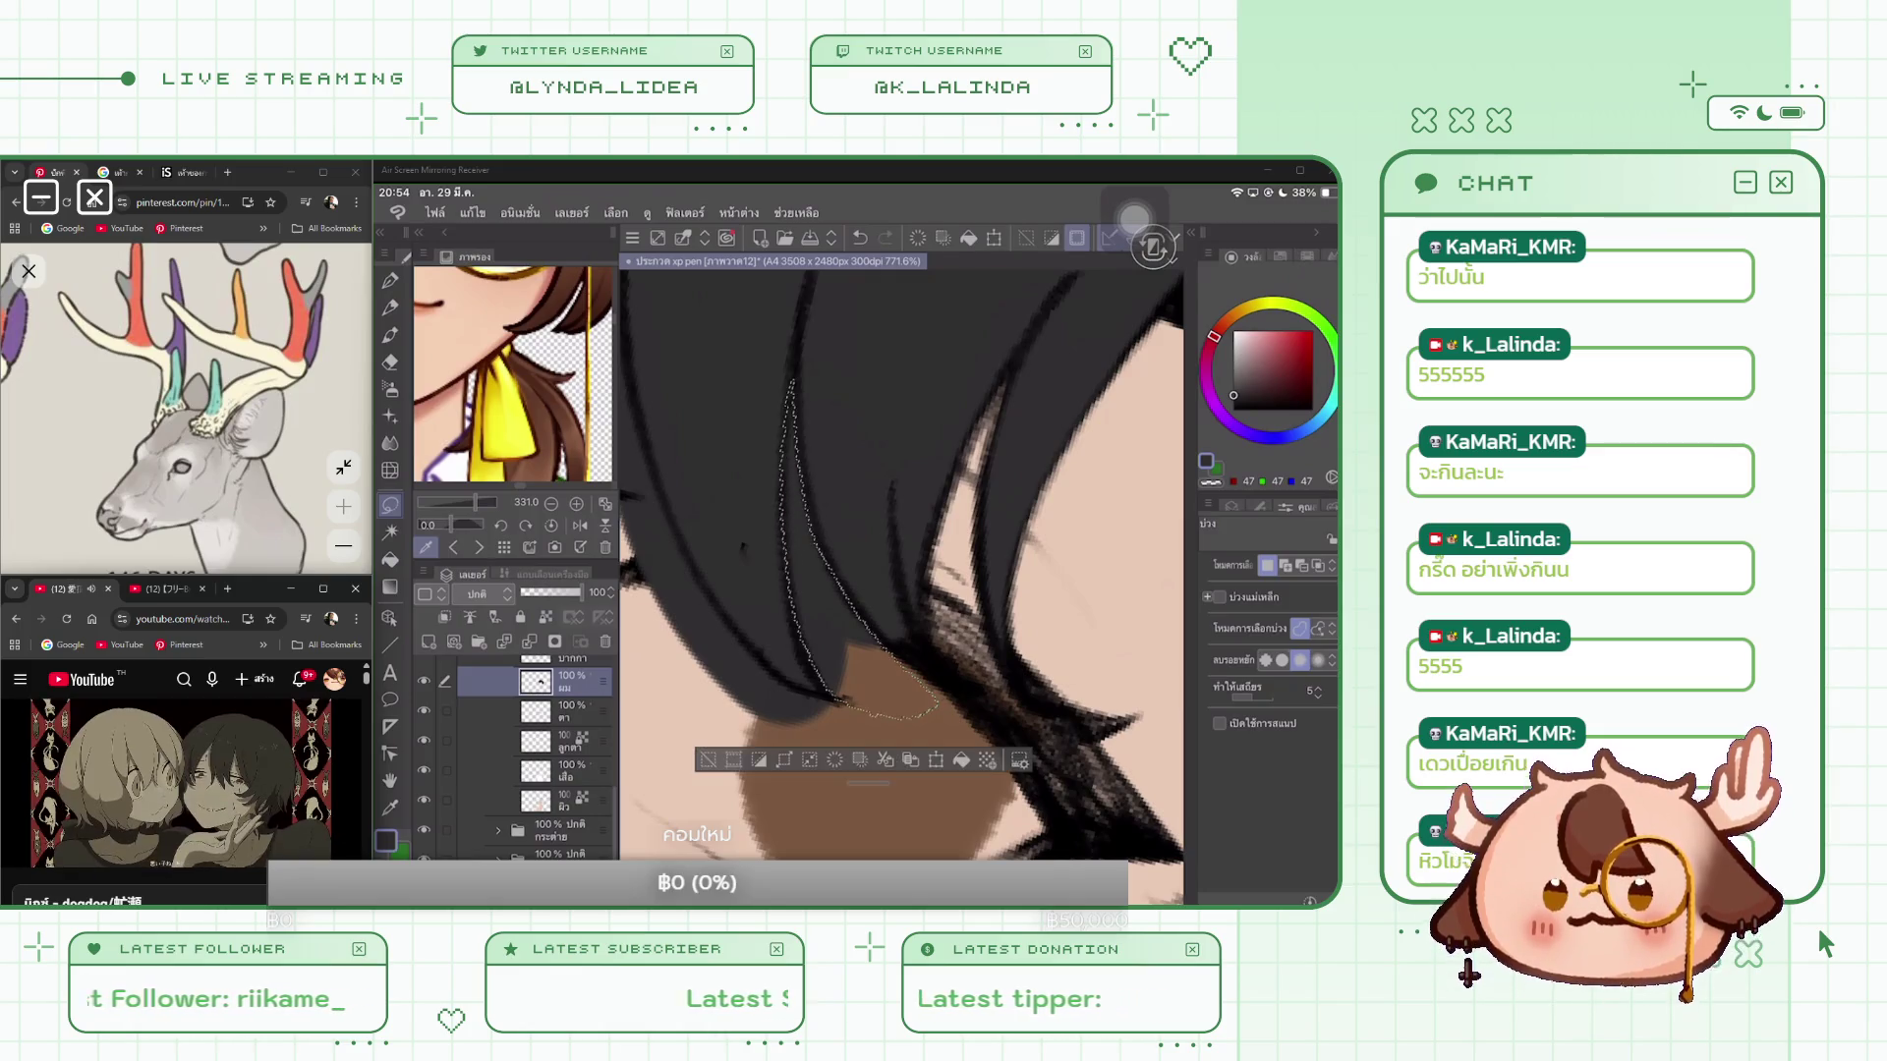
pyautogui.click(707, 759)
pyautogui.scroll(-2, 900, 565)
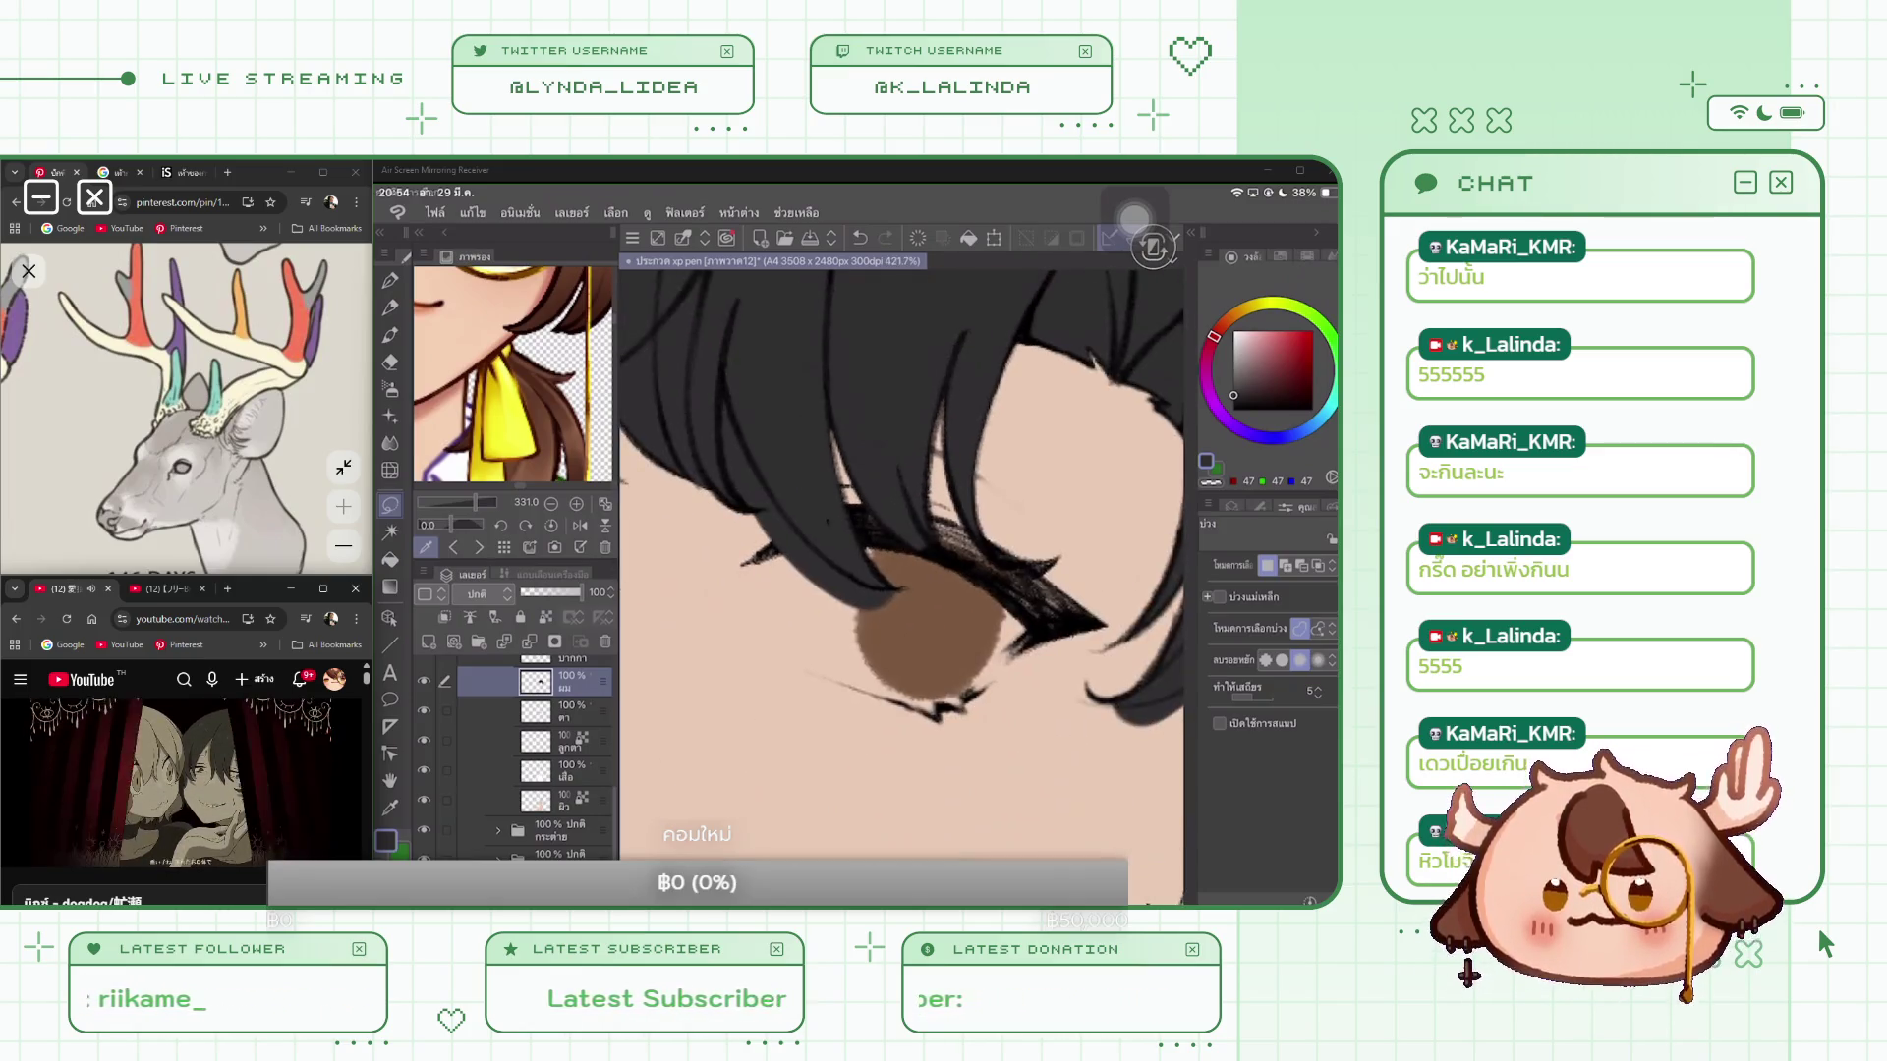
pyautogui.scroll(1, 899, 565)
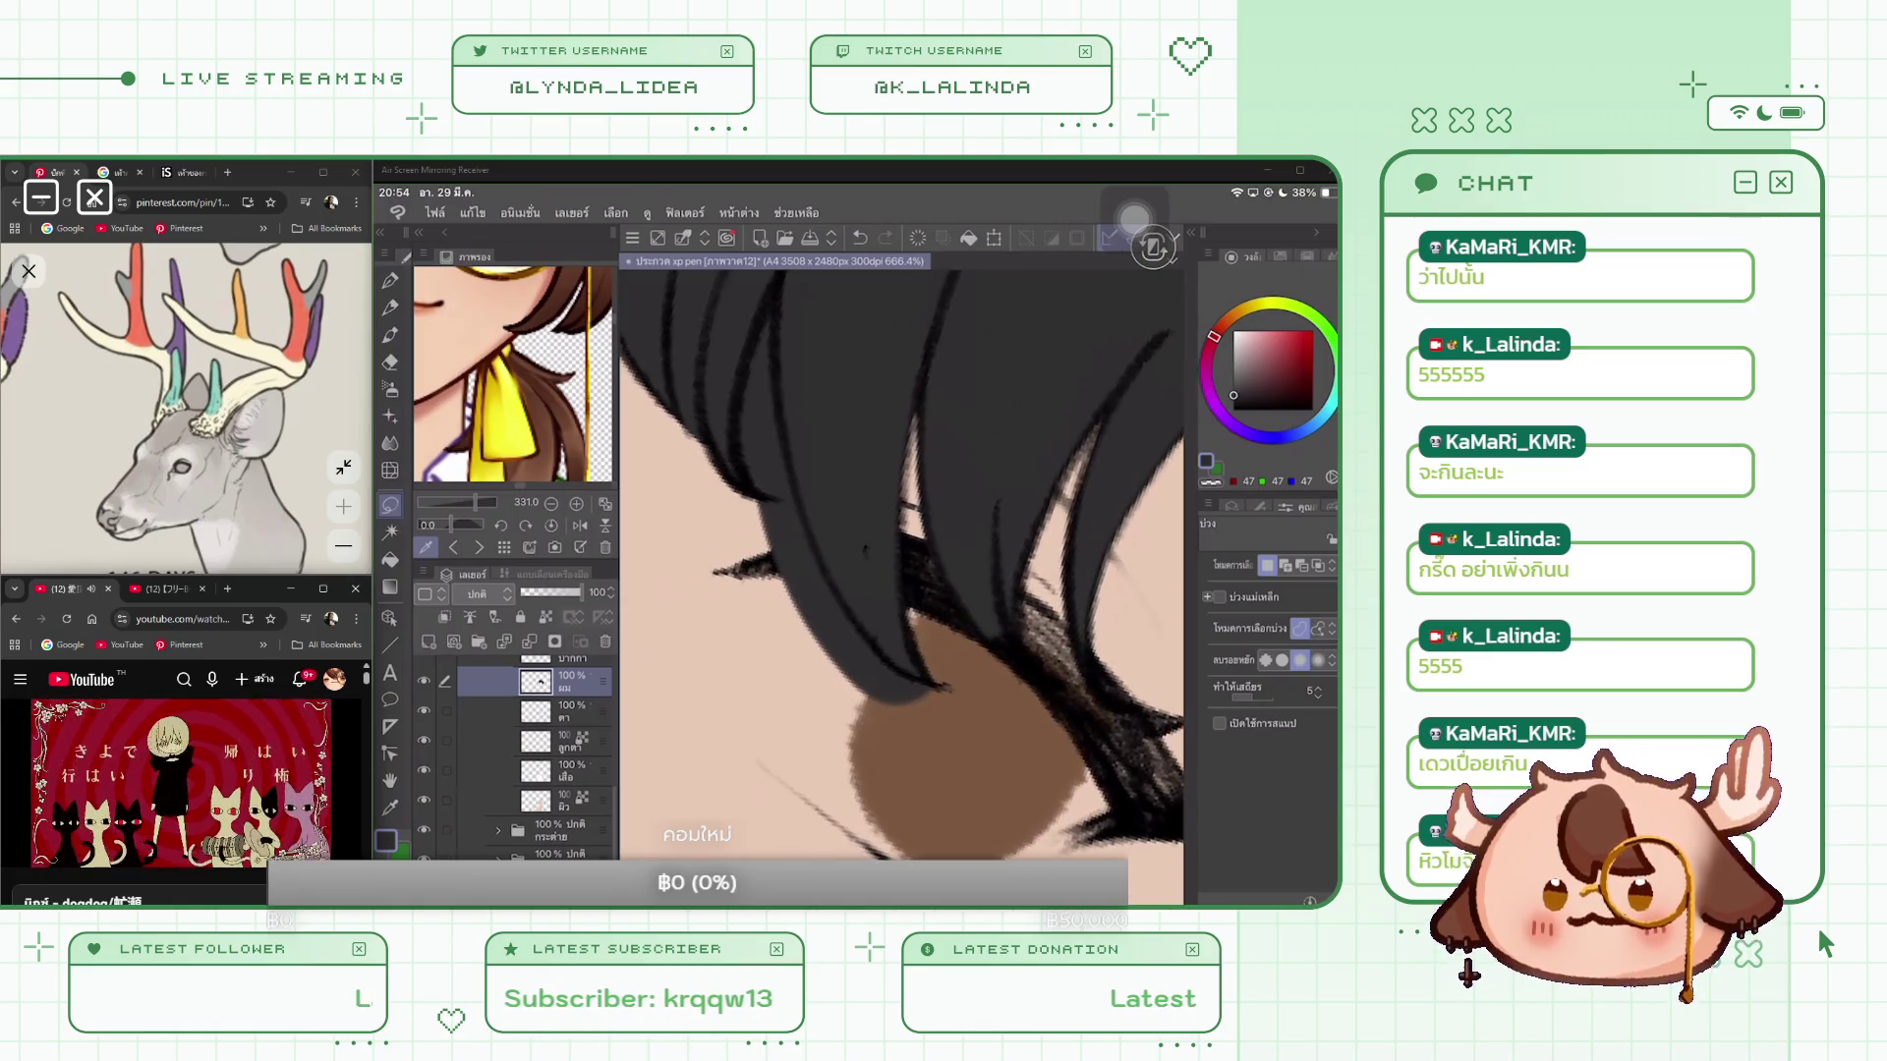
# Step: Lasso the hair tip at the edge and delete it
pyautogui.moveTo(780, 280); pyautogui.dragTo(737, 430)
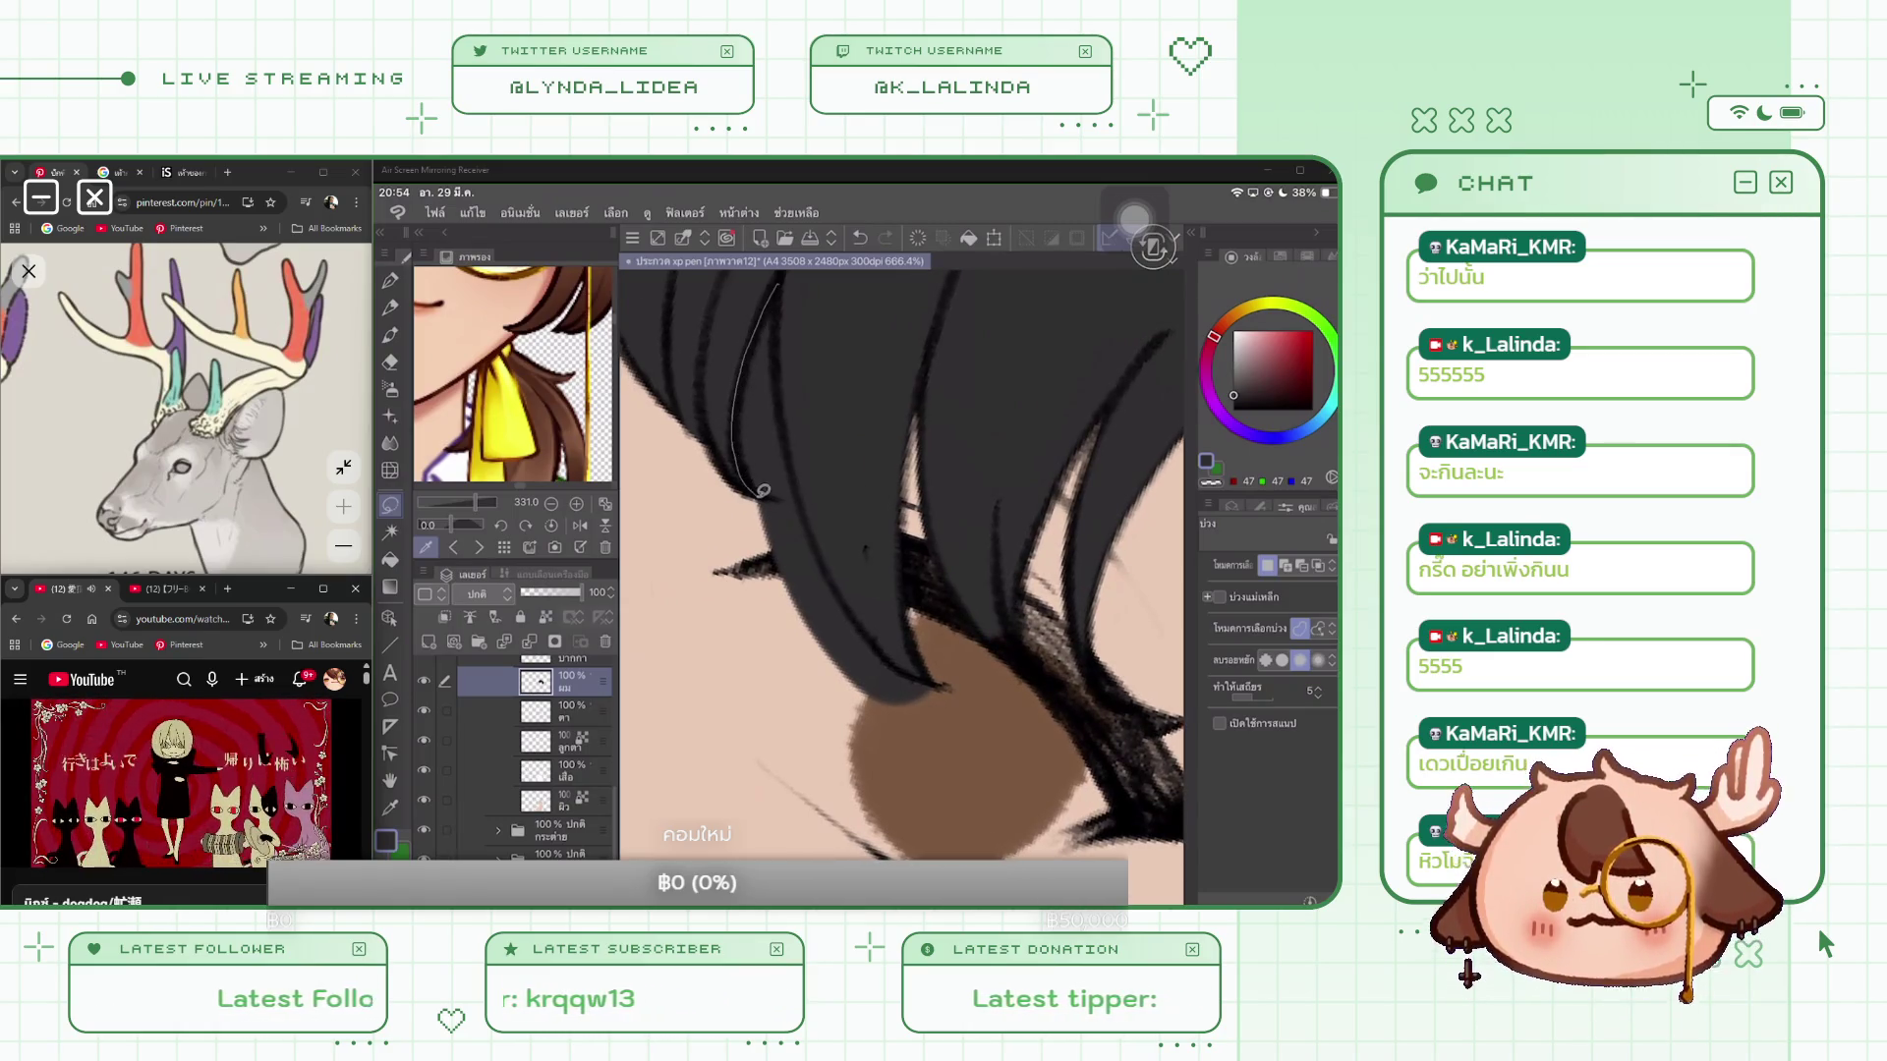
pyautogui.moveTo(777, 586)
pyautogui.mouseDown()
pyautogui.moveTo(922, 673)
pyautogui.moveTo(796, 456)
pyautogui.mouseUp()
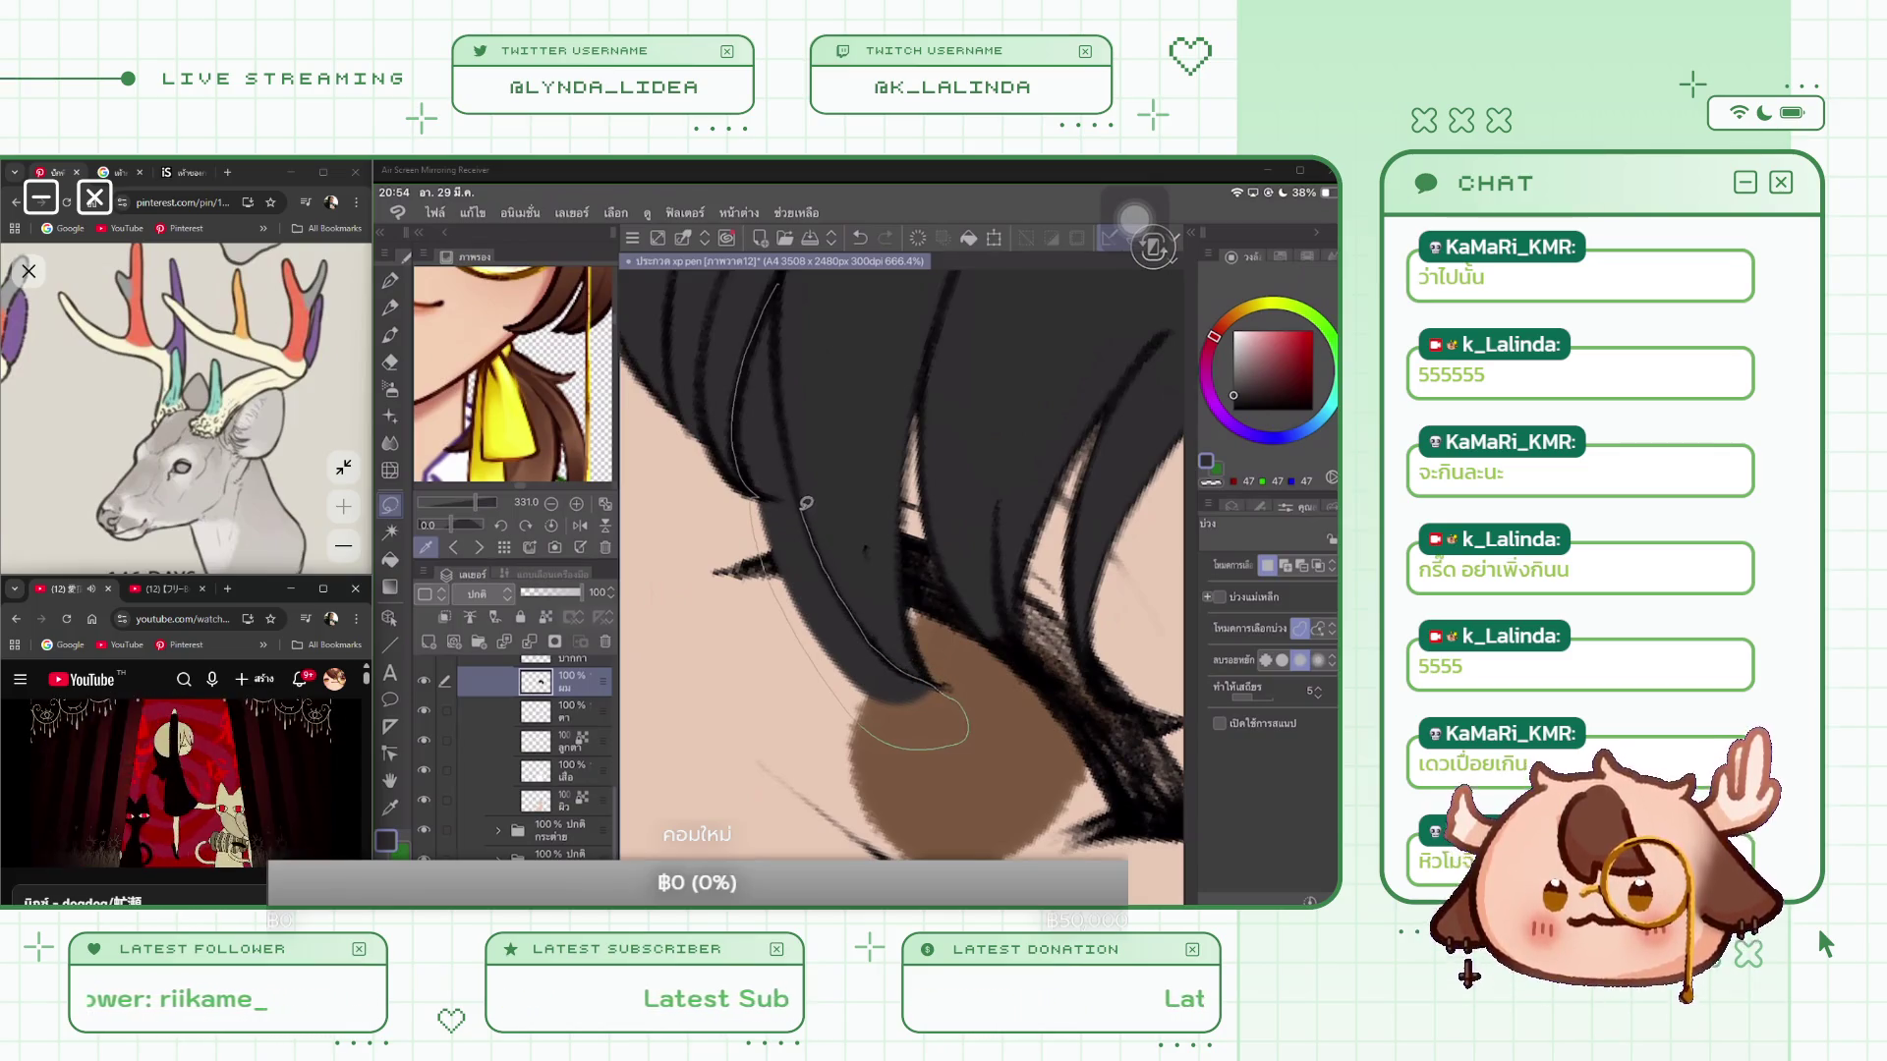
pyautogui.moveTo(784, 391); pyautogui.dragTo(772, 312)
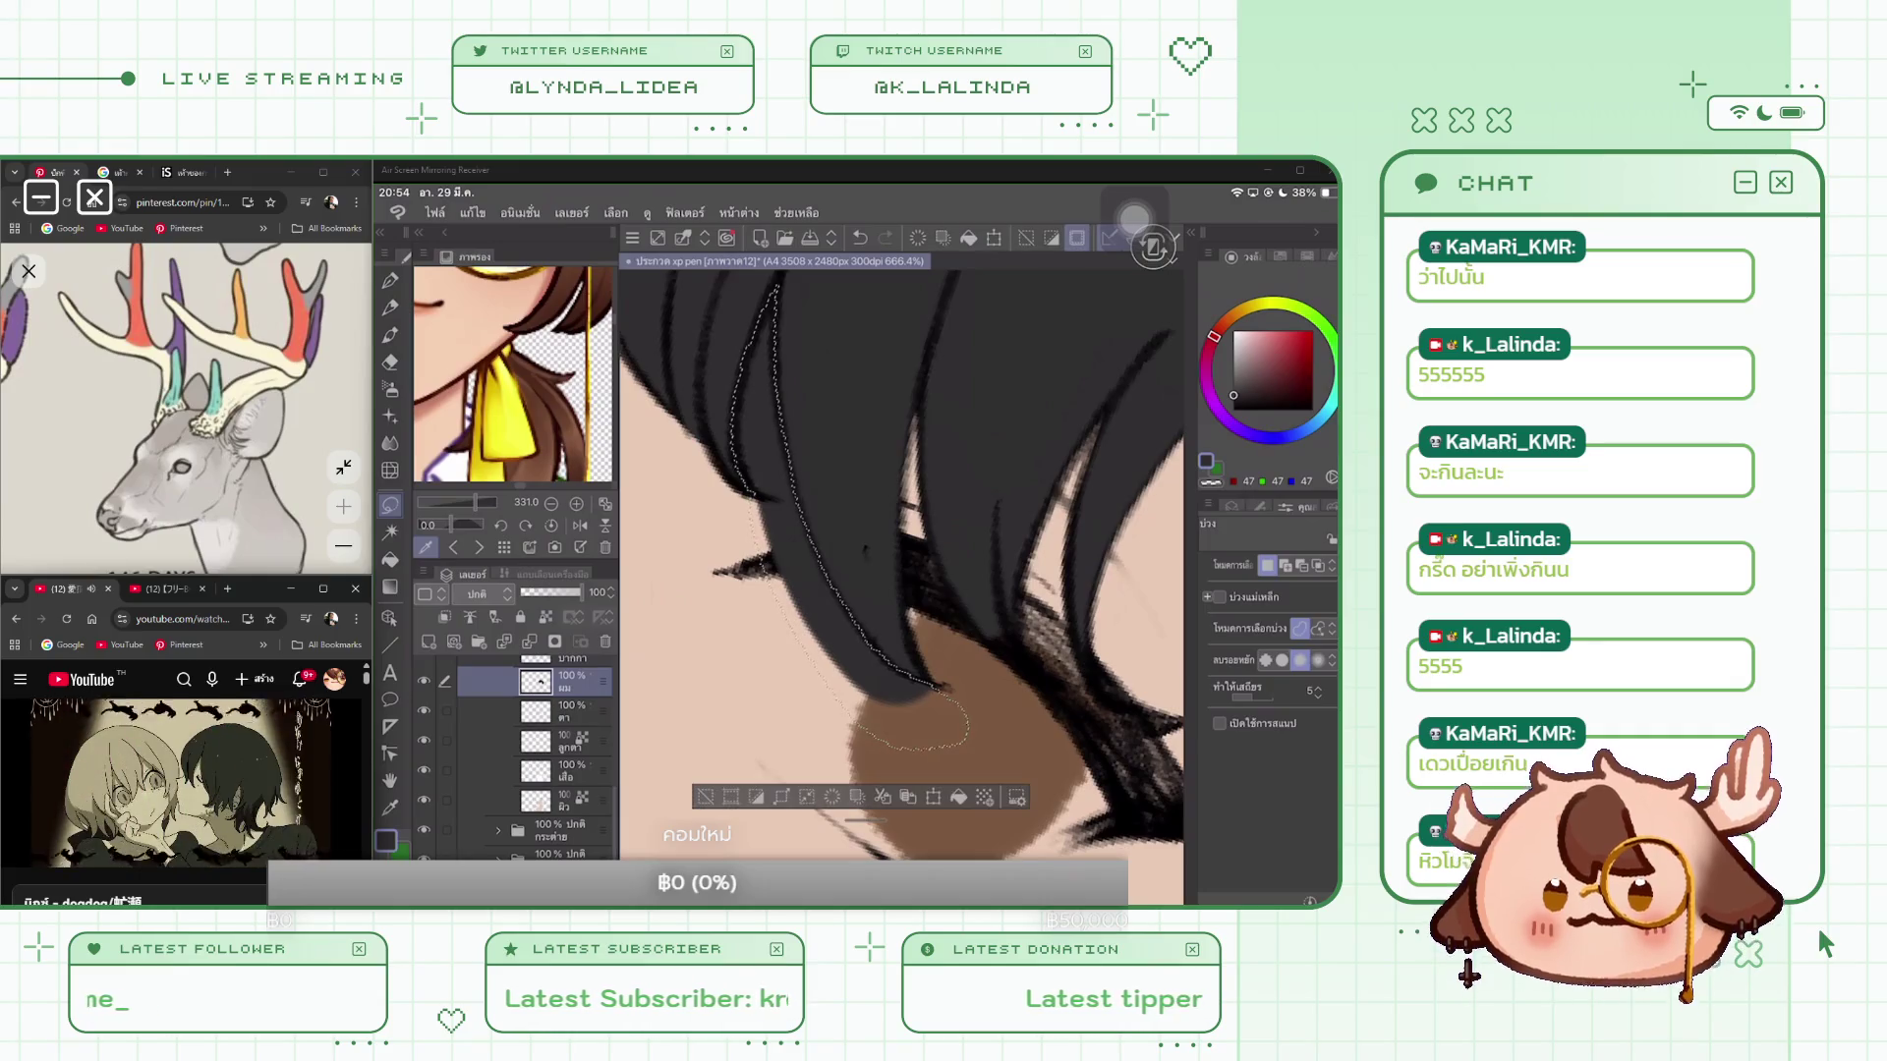
pyautogui.press('Delete')
pyautogui.scroll(-5, 900, 579)
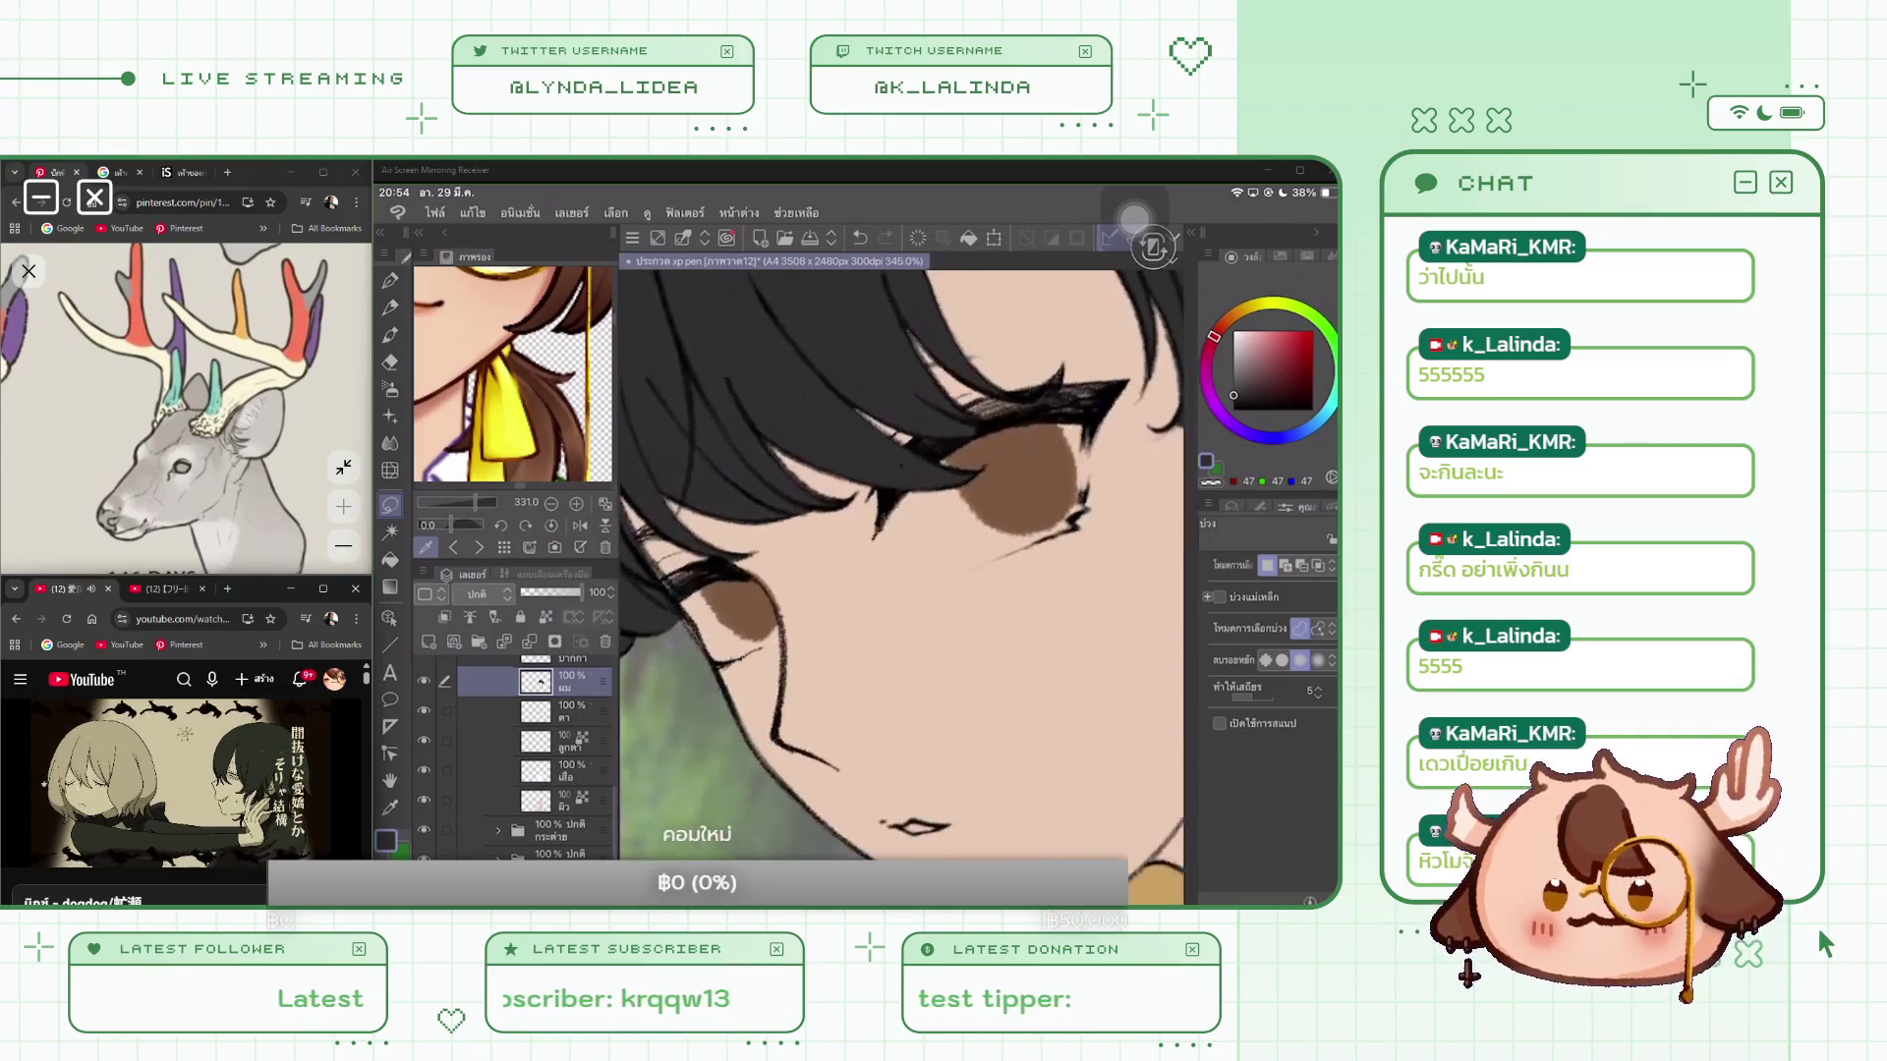
pyautogui.scroll(5, 943, 551)
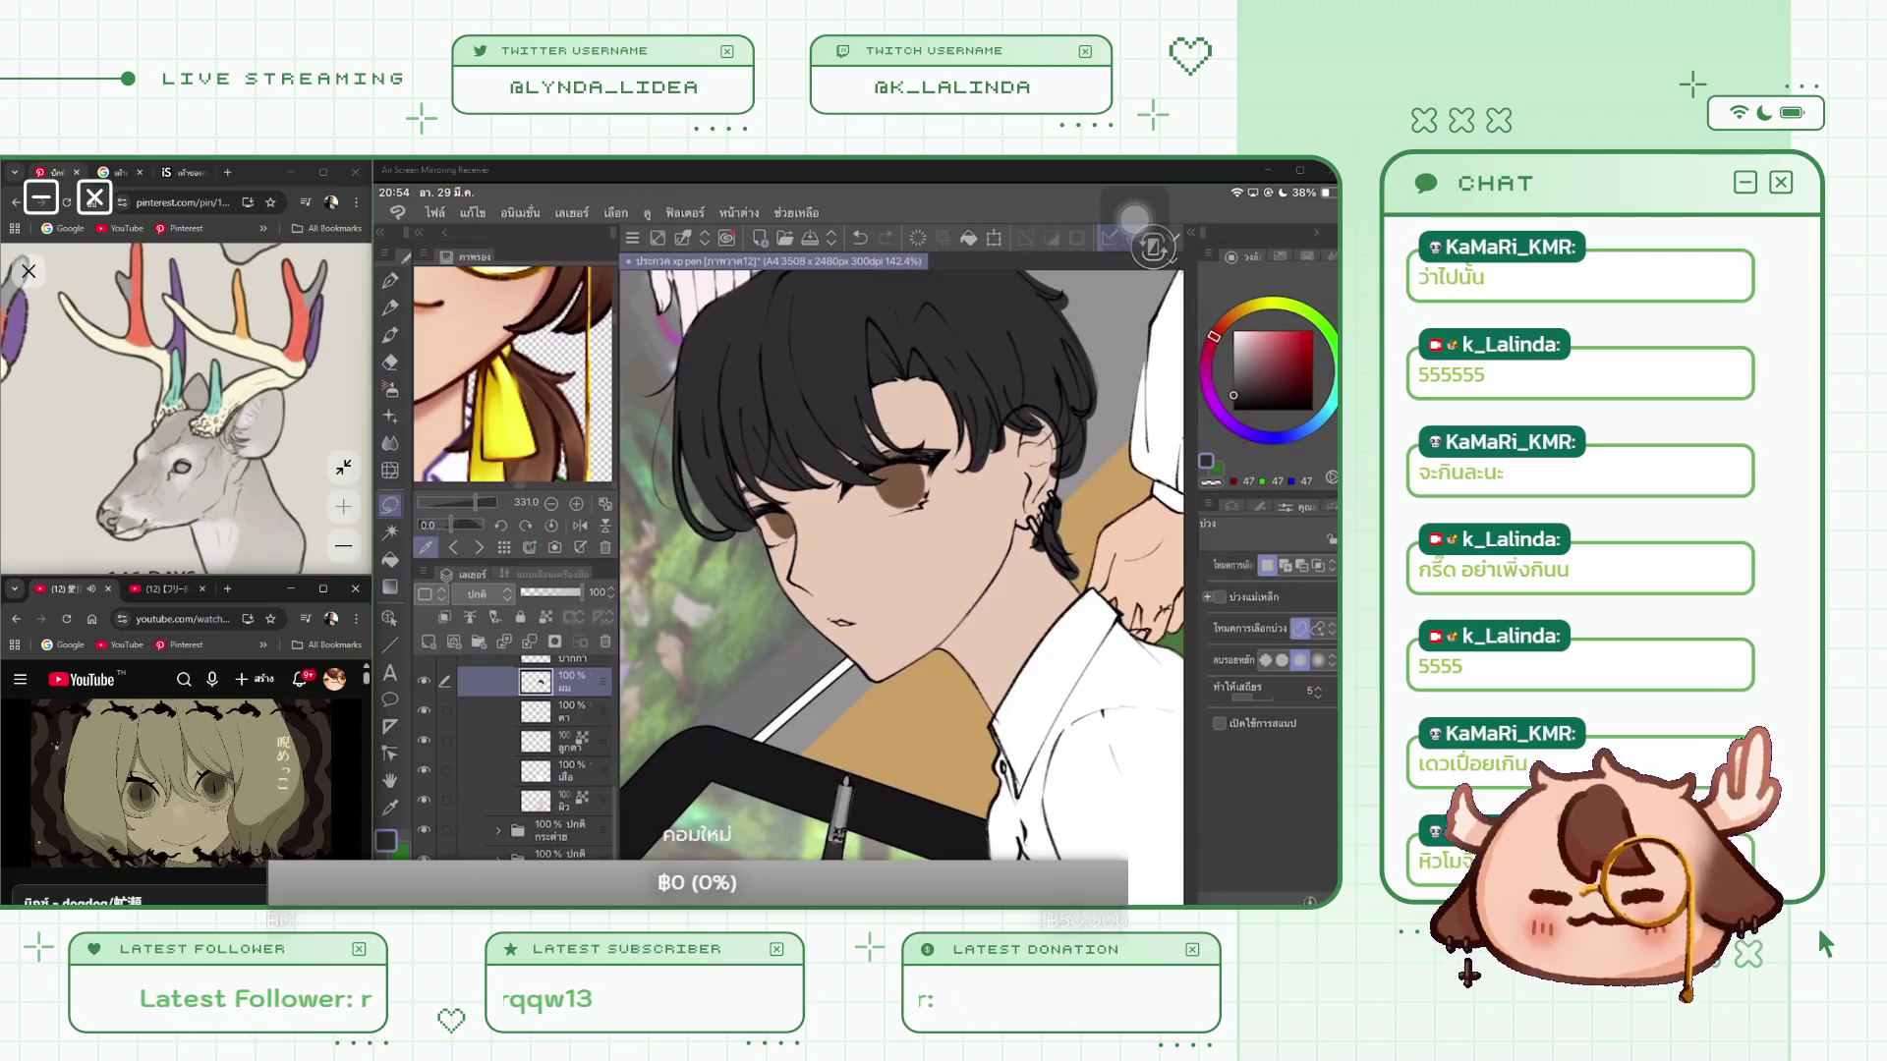
pyautogui.scroll(3, 901, 560)
# Step: Select the hair strand near the ear, delete it, and deselect
pyautogui.moveTo(861, 350); pyautogui.dragTo(930, 539)
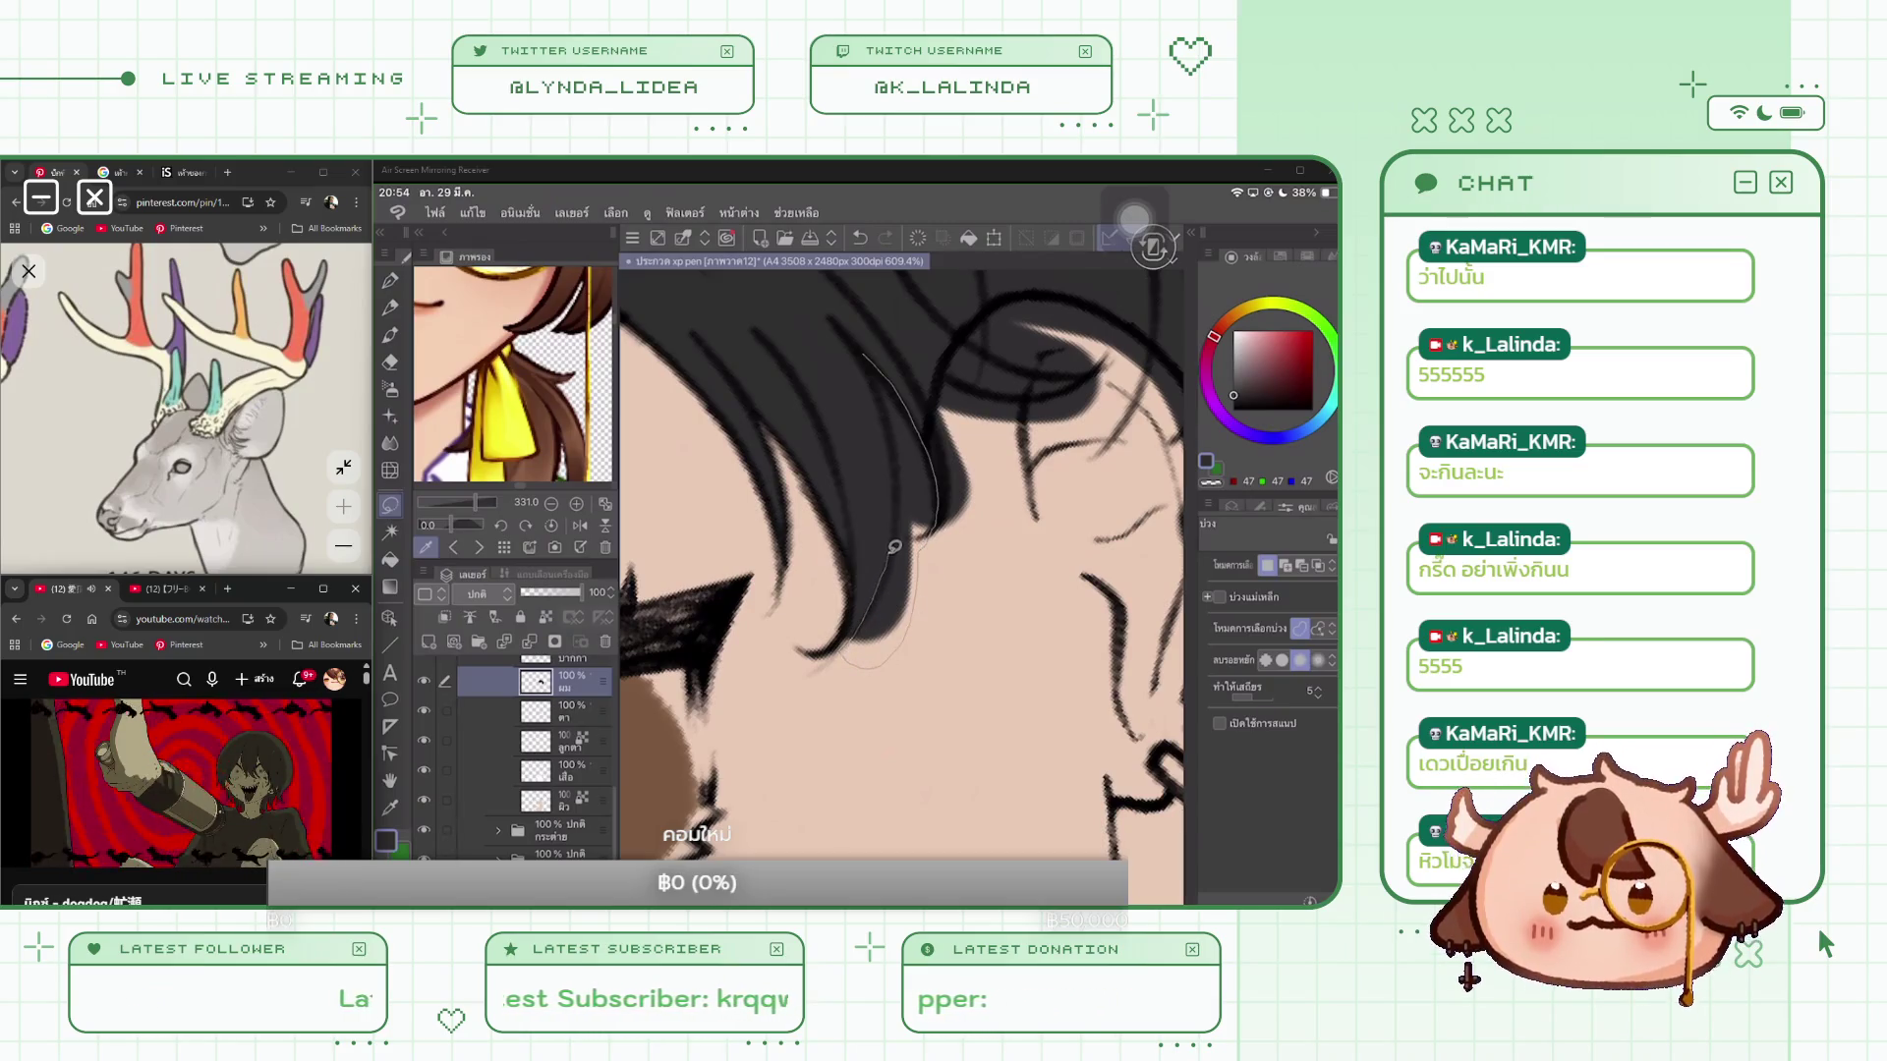
pyautogui.moveTo(894, 547)
pyautogui.mouseDown()
pyautogui.moveTo(861, 353)
pyautogui.moveTo(905, 444)
pyautogui.mouseUp()
pyautogui.moveTo(890, 584)
pyautogui.mouseDown()
pyautogui.moveTo(921, 401)
pyautogui.moveTo(874, 350)
pyautogui.mouseUp()
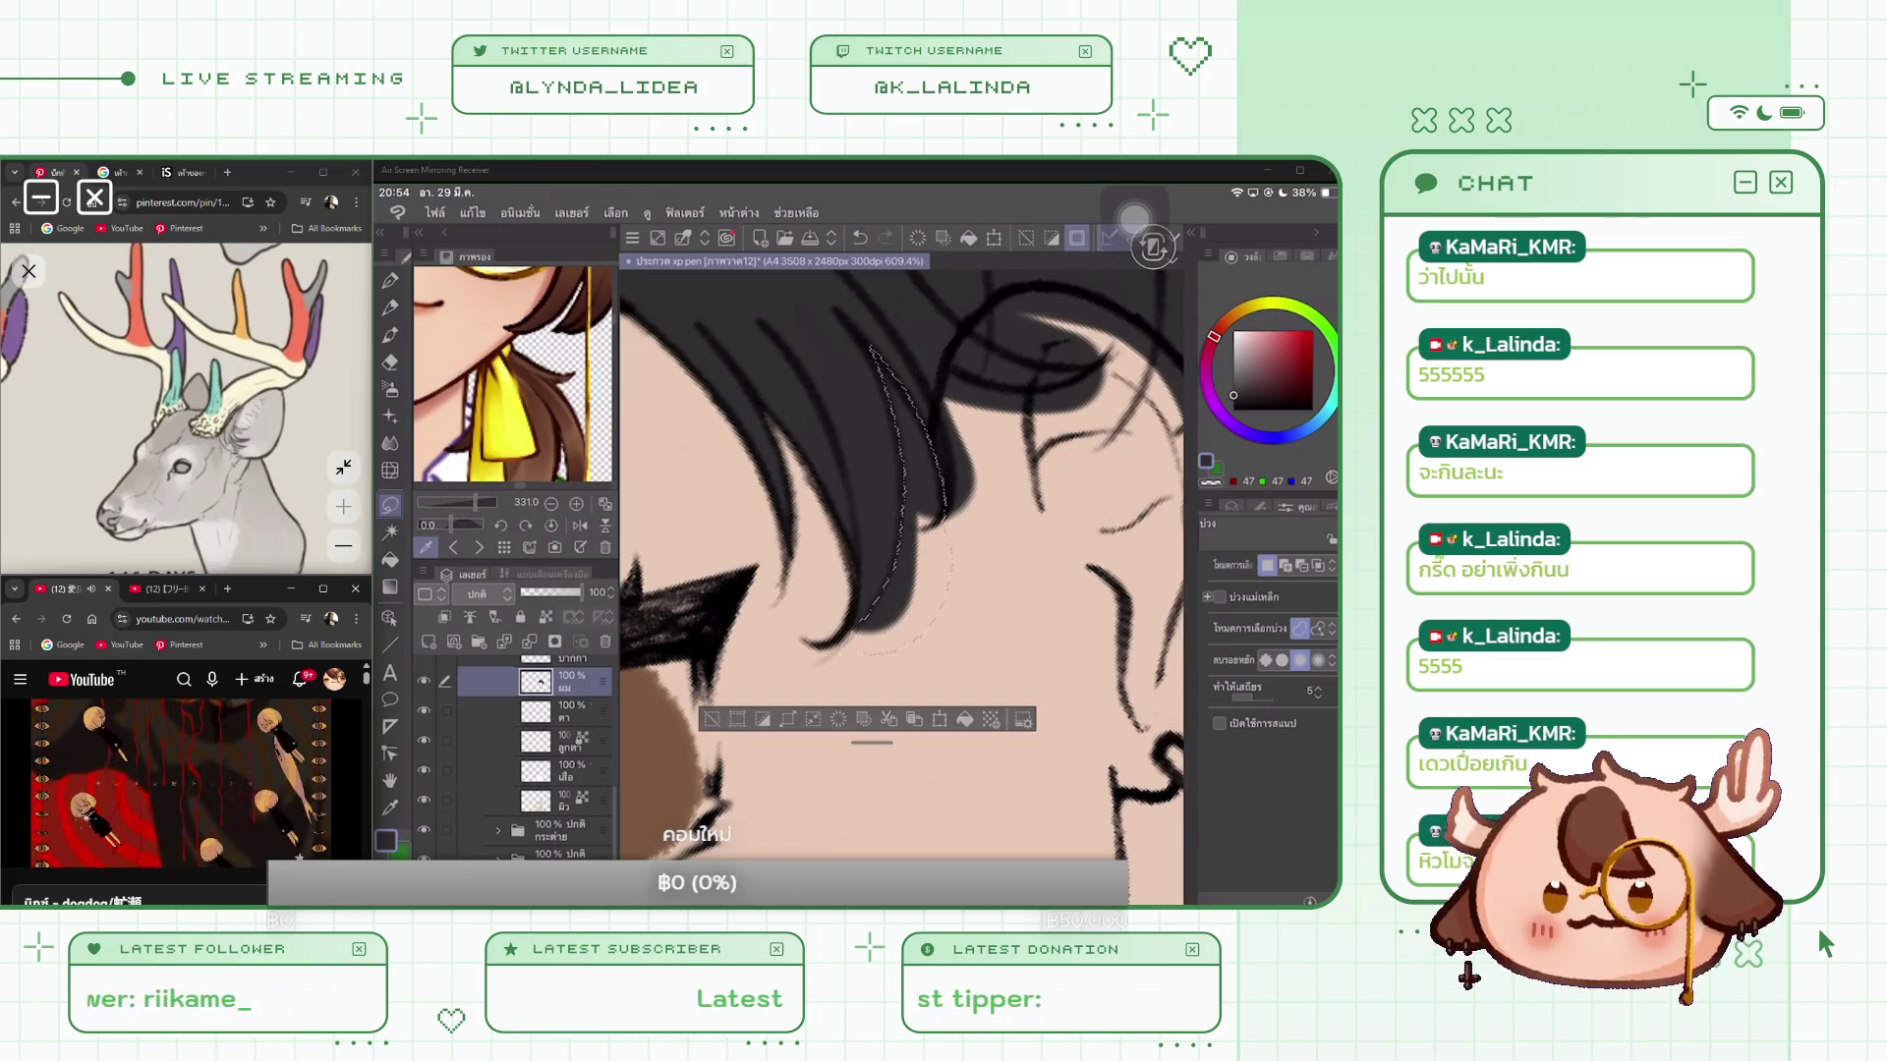
pyautogui.press('Delete')
pyautogui.hotkey('ctrl', 'd')
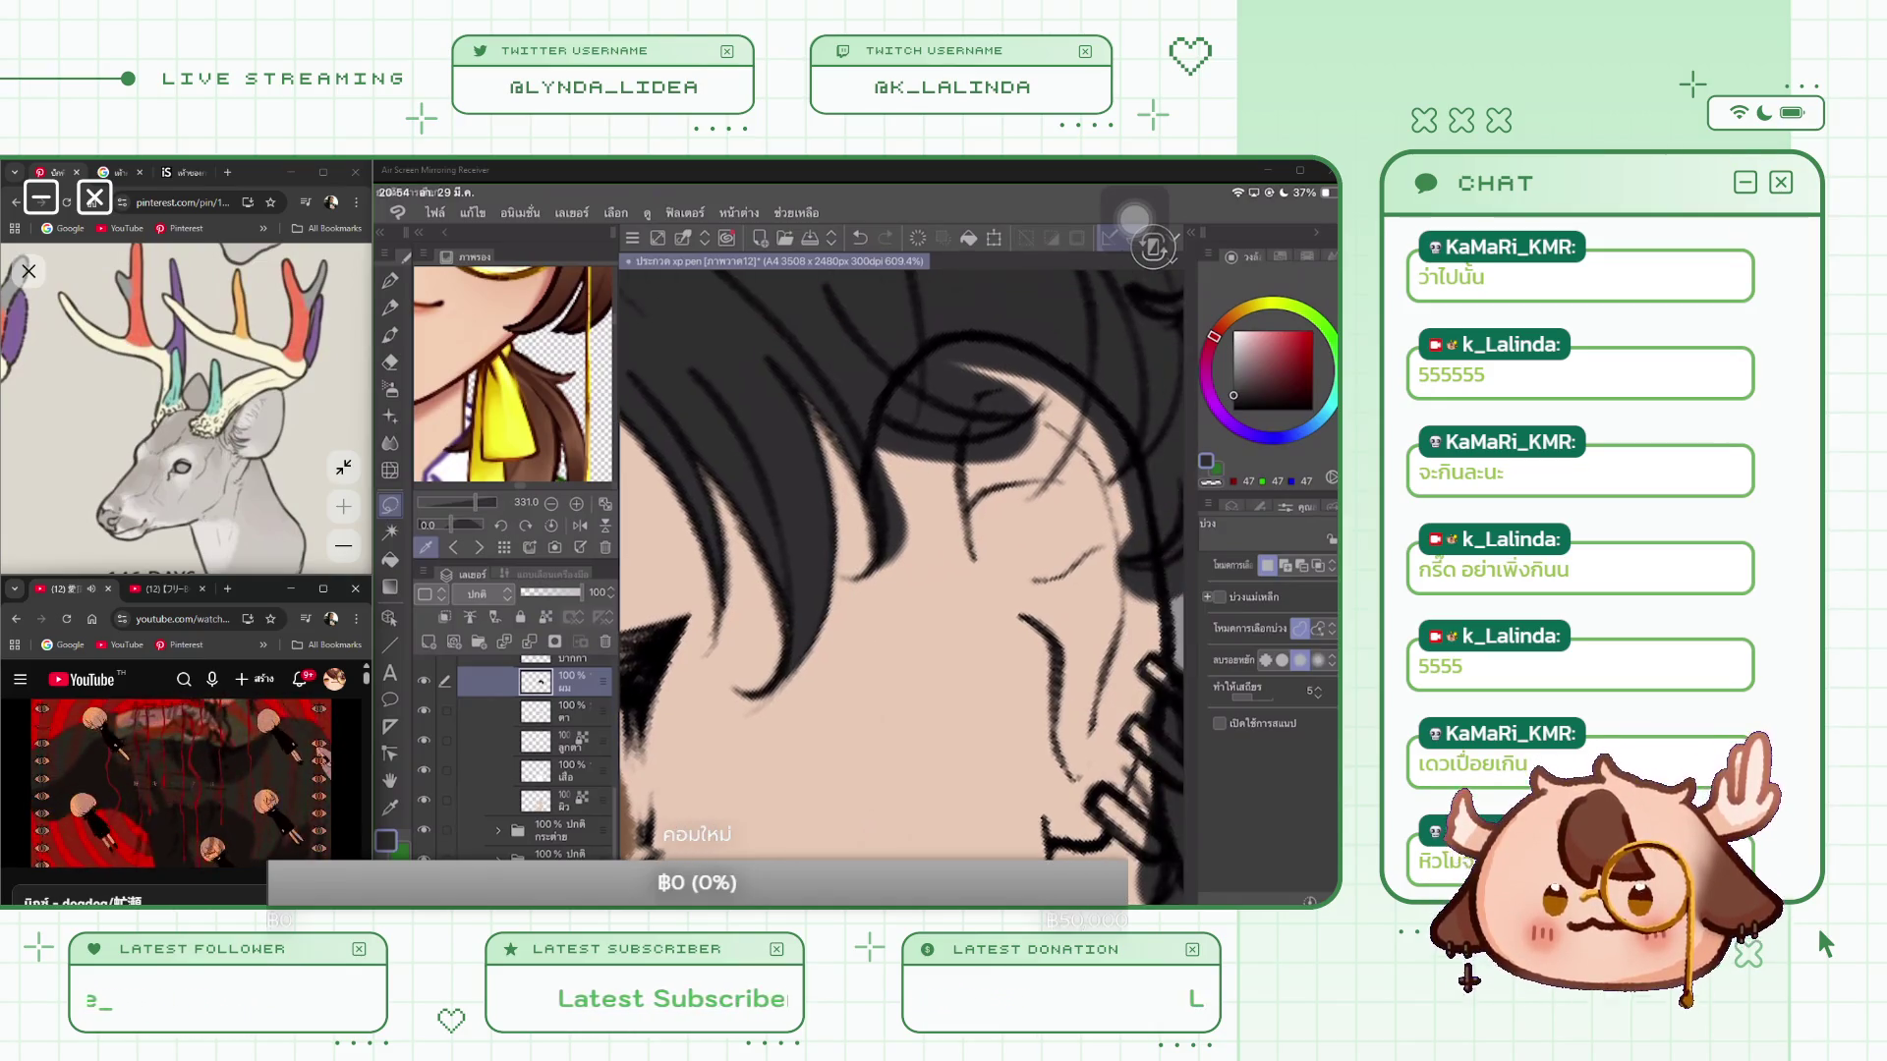
pyautogui.scroll(-5, 901, 587)
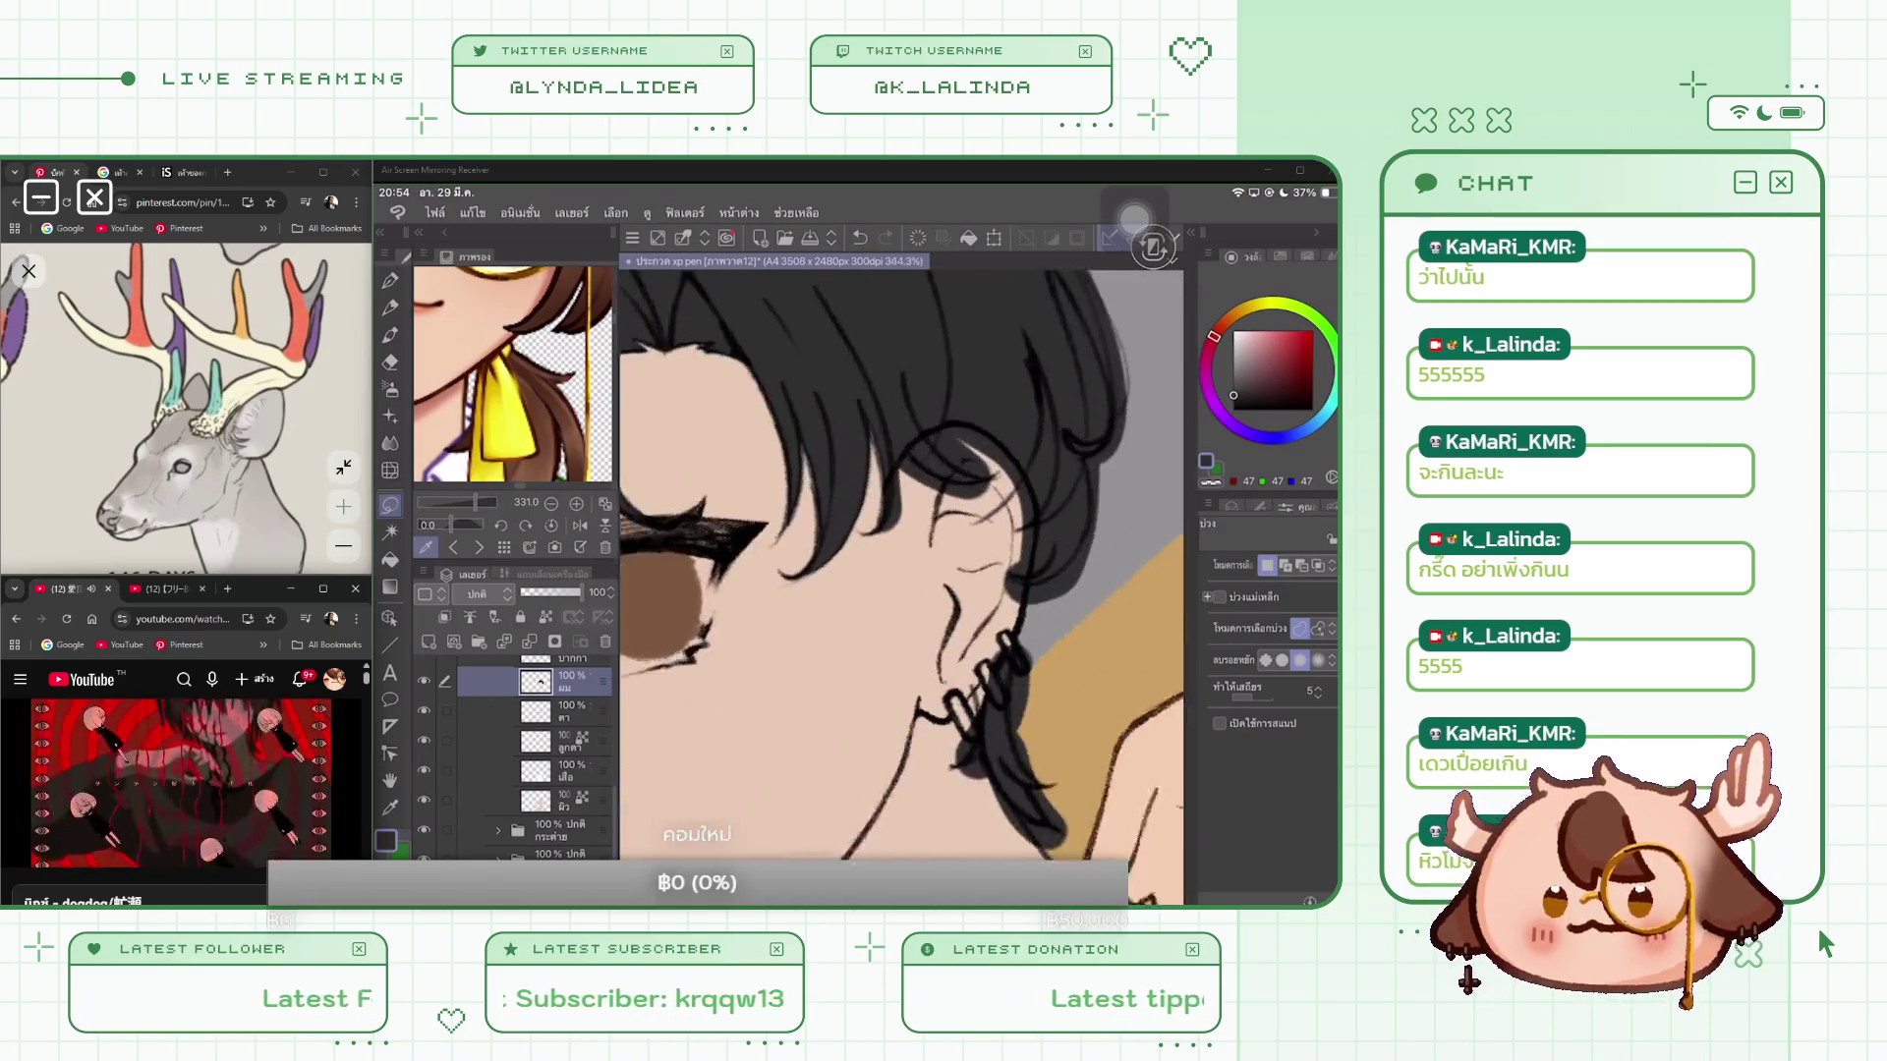
pyautogui.scroll(4, 900, 564)
# Step: Outline the stray hair strokes near the ear and clear them
pyautogui.moveTo(885, 455); pyautogui.dragTo(1022, 482)
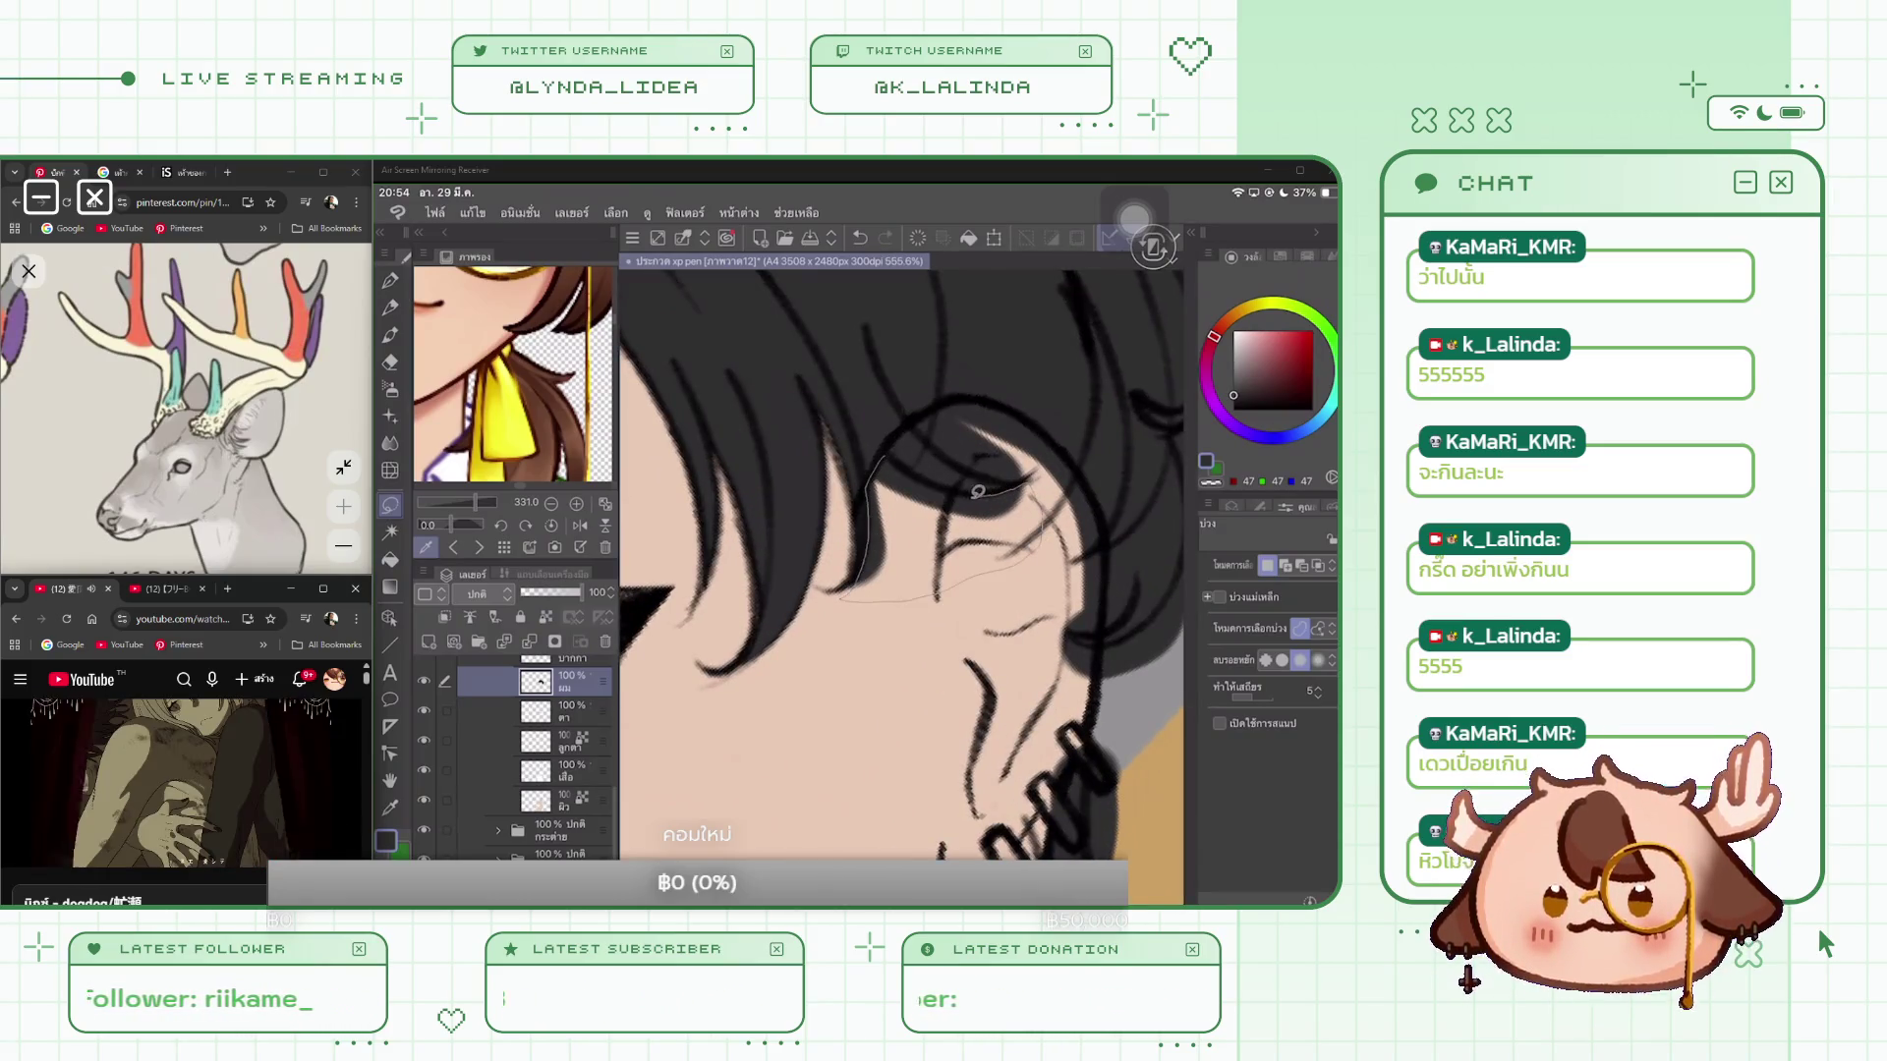
pyautogui.click(892, 693)
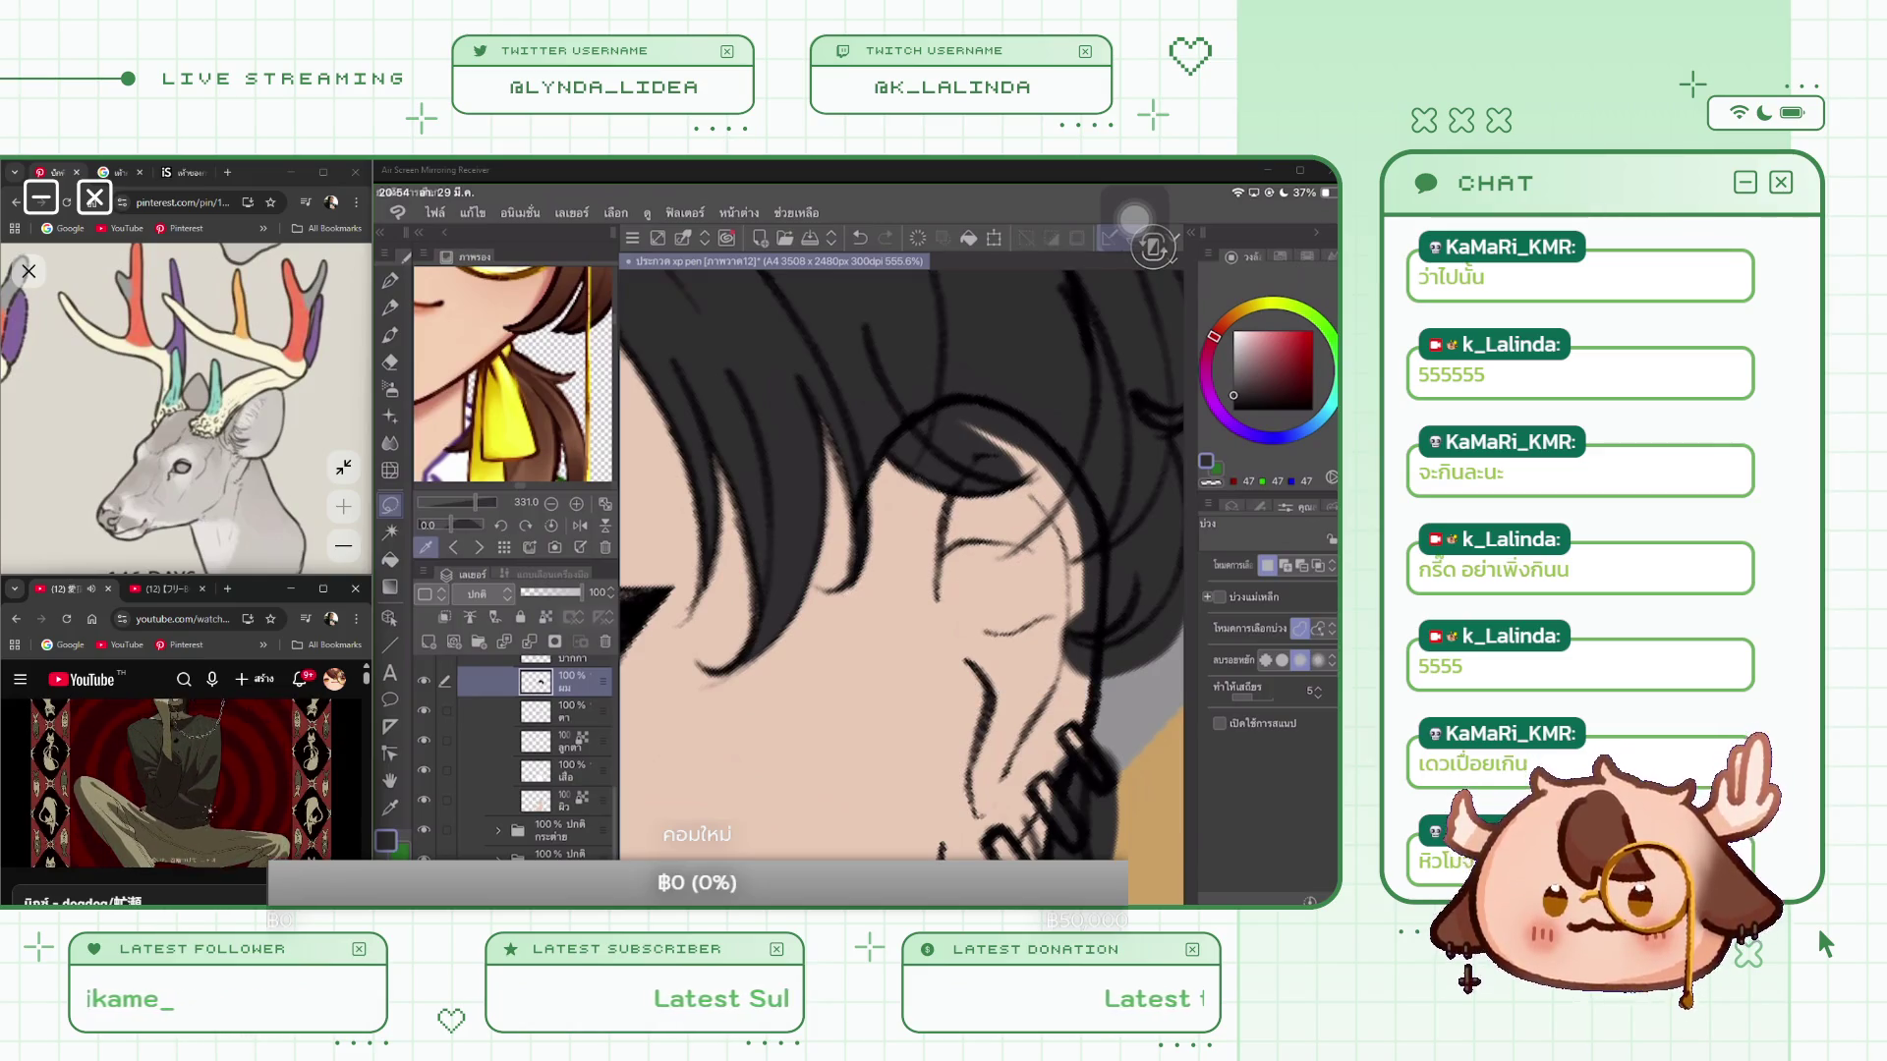
pyautogui.scroll(-1, 900, 564)
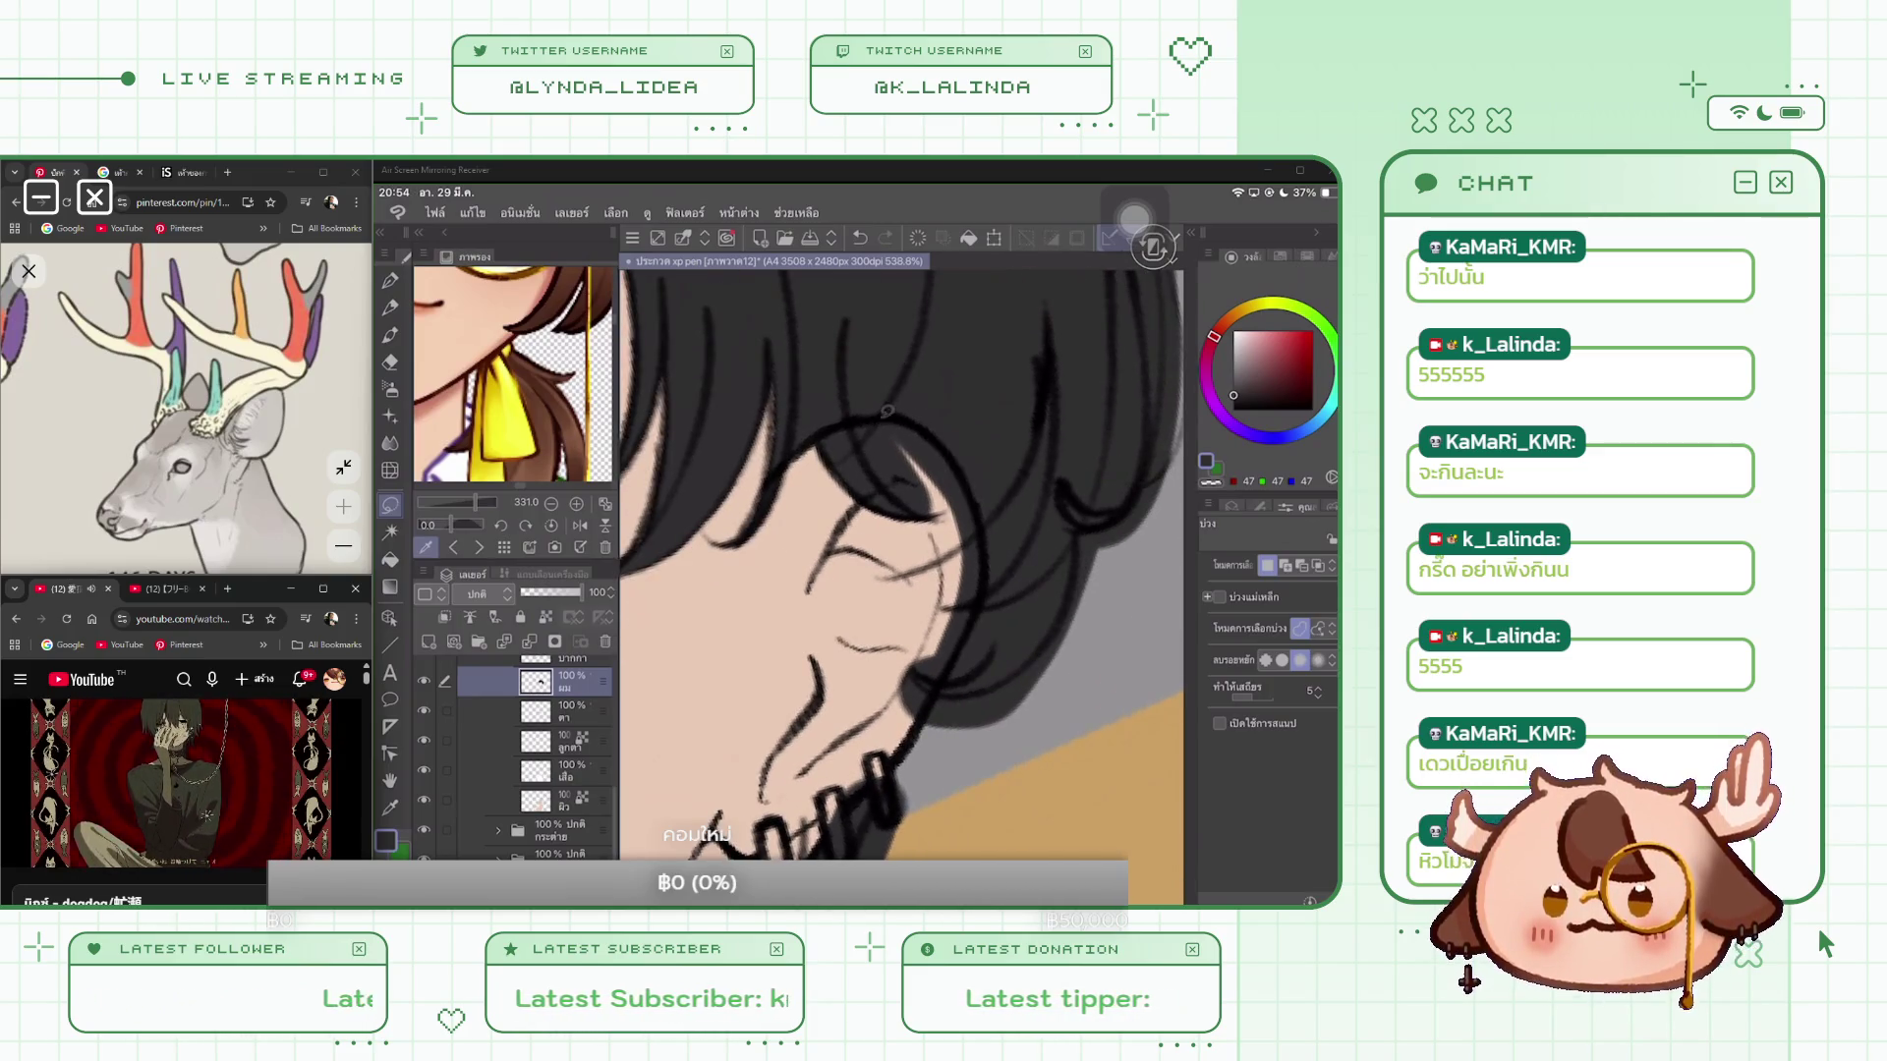
# Step: Lasso the remaining hair by the face, then select the hair near the neck
pyautogui.moveTo(867, 443)
pyautogui.mouseDown()
pyautogui.moveTo(916, 506)
pyautogui.moveTo(917, 665)
pyautogui.moveTo(981, 602)
pyautogui.mouseUp()
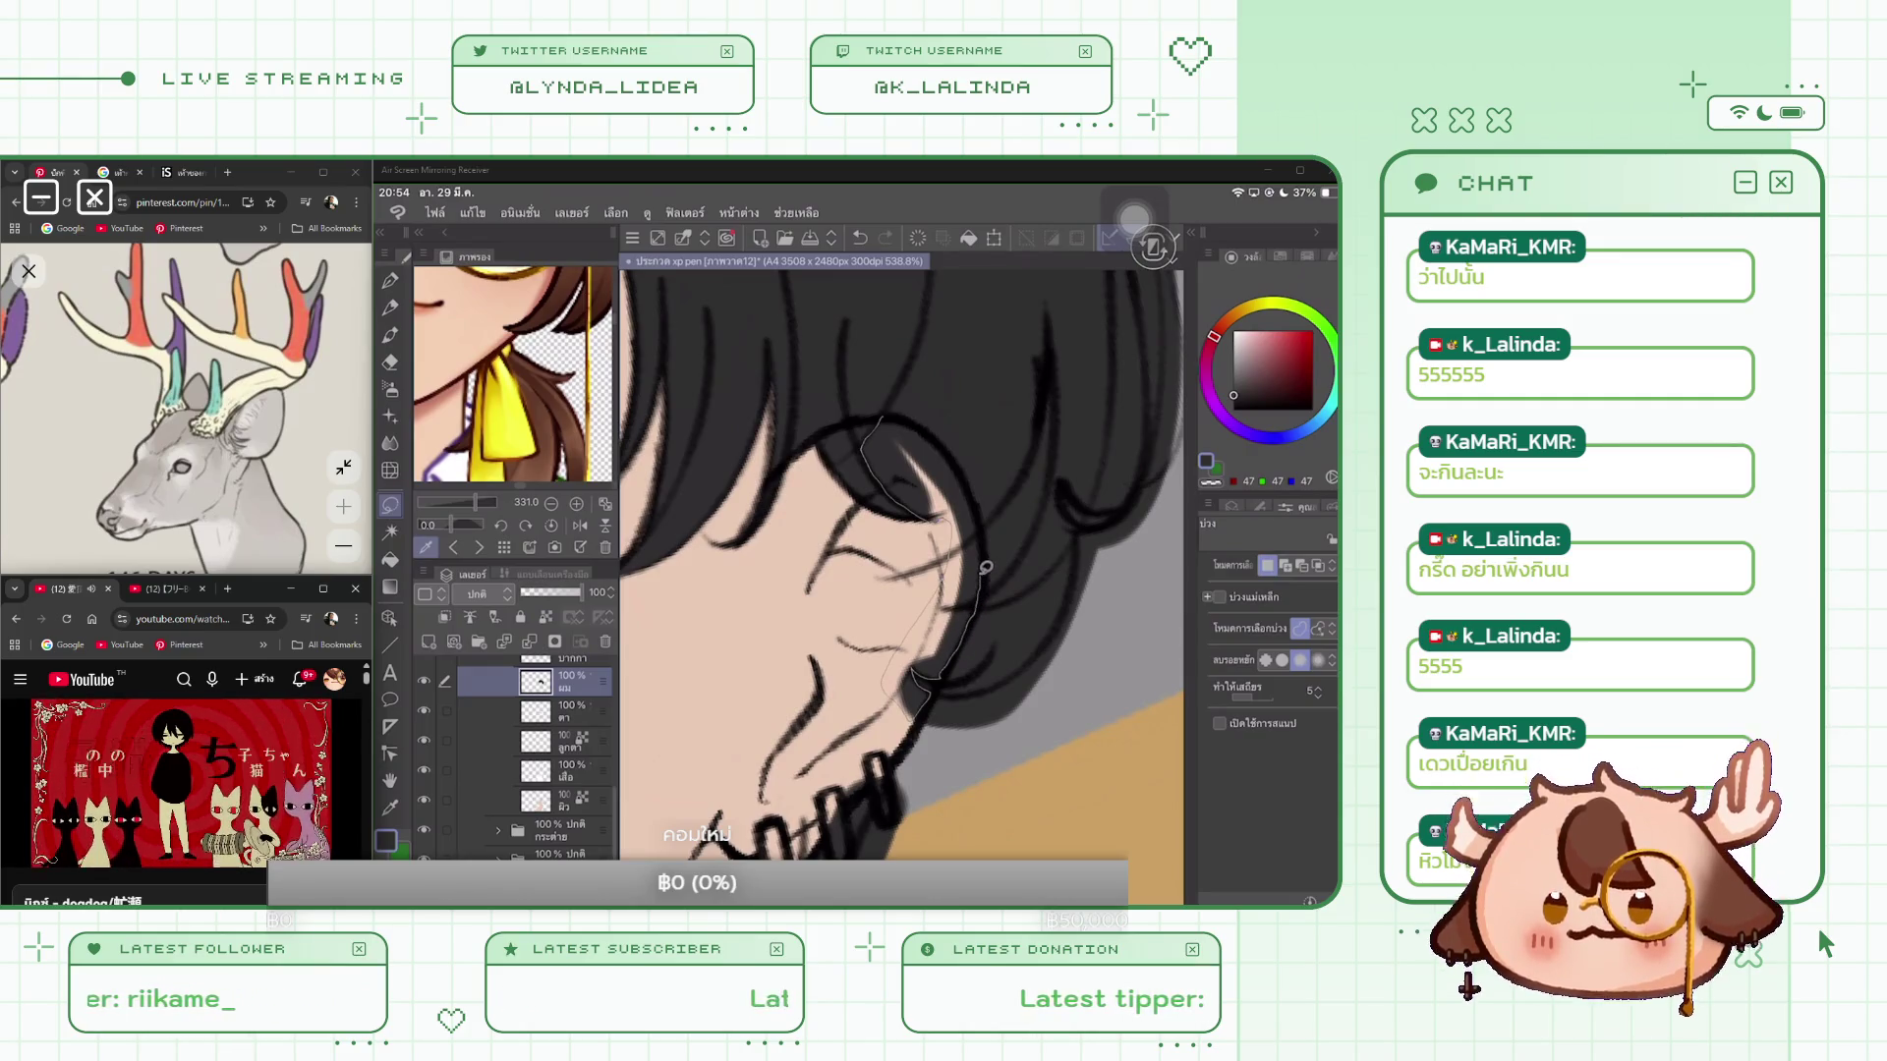
pyautogui.moveTo(938, 433); pyautogui.dragTo(932, 429)
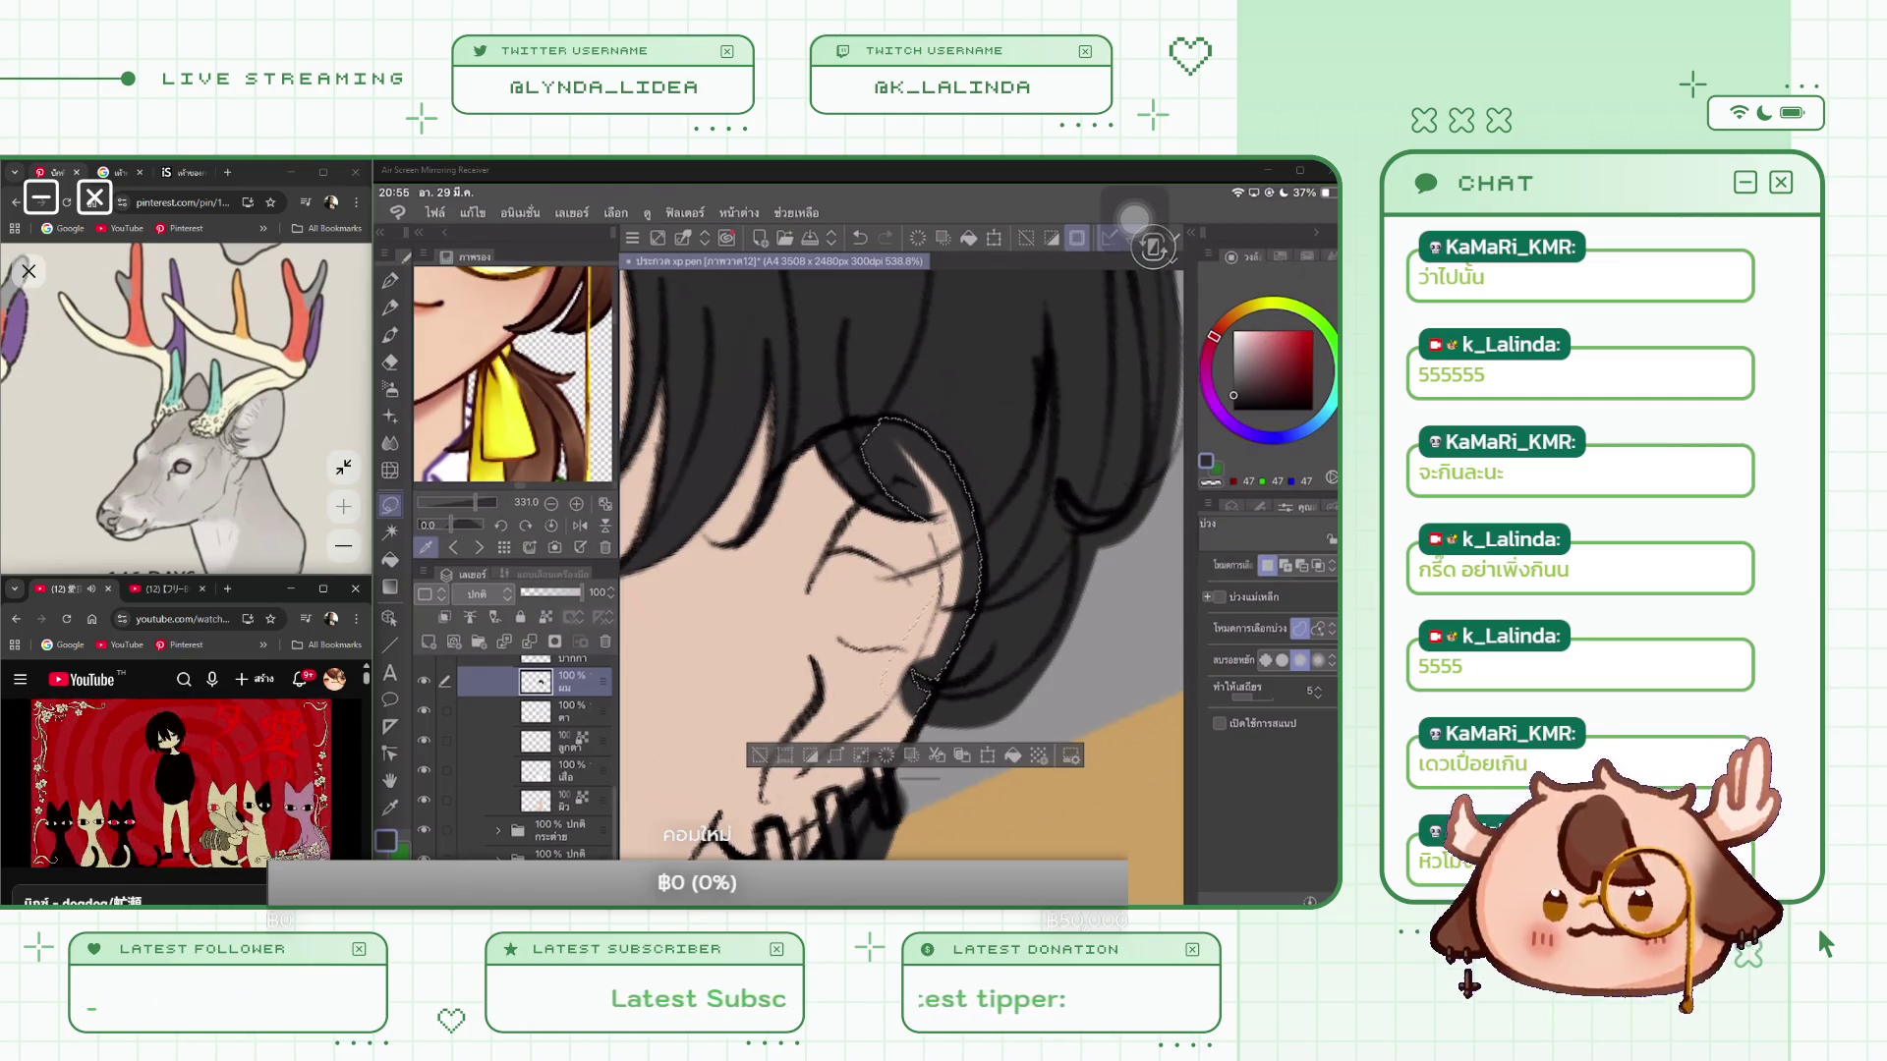
pyautogui.hotkey('ctrl', 'd')
pyautogui.scroll(-5, 900, 587)
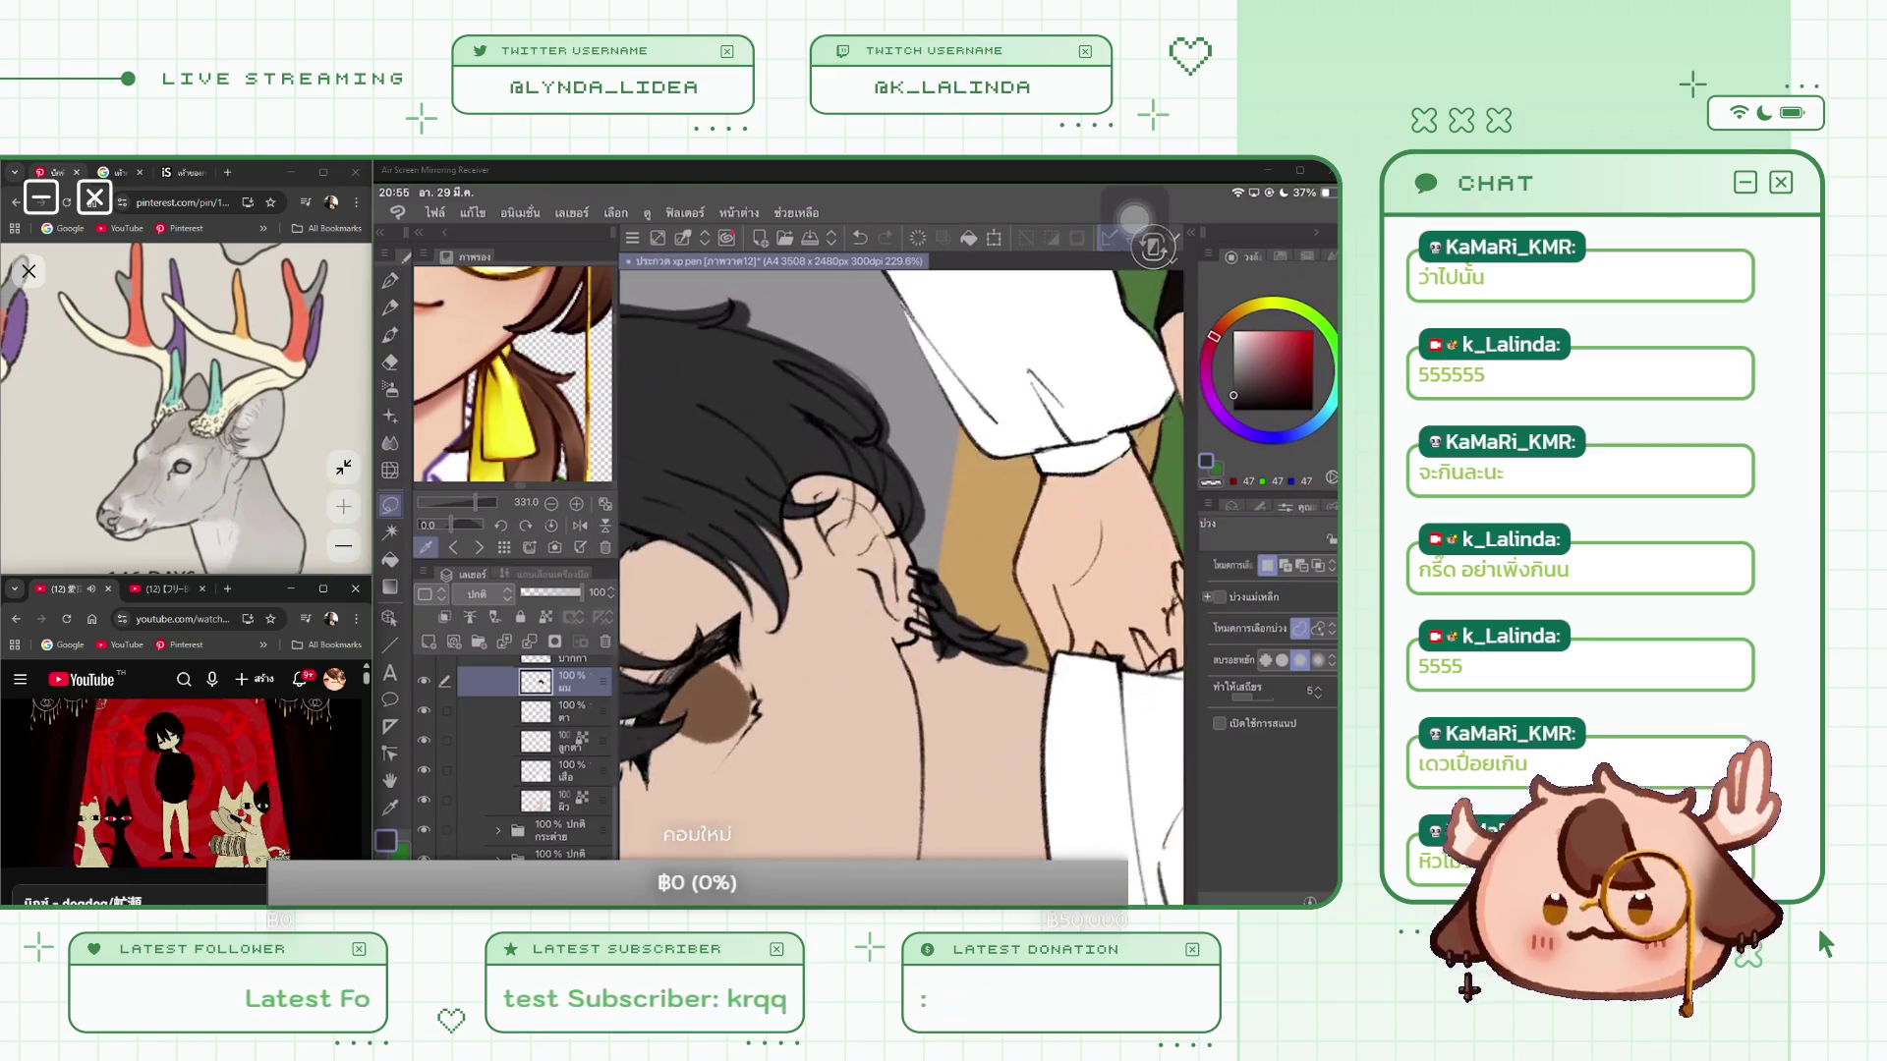
pyautogui.scroll(5, 900, 587)
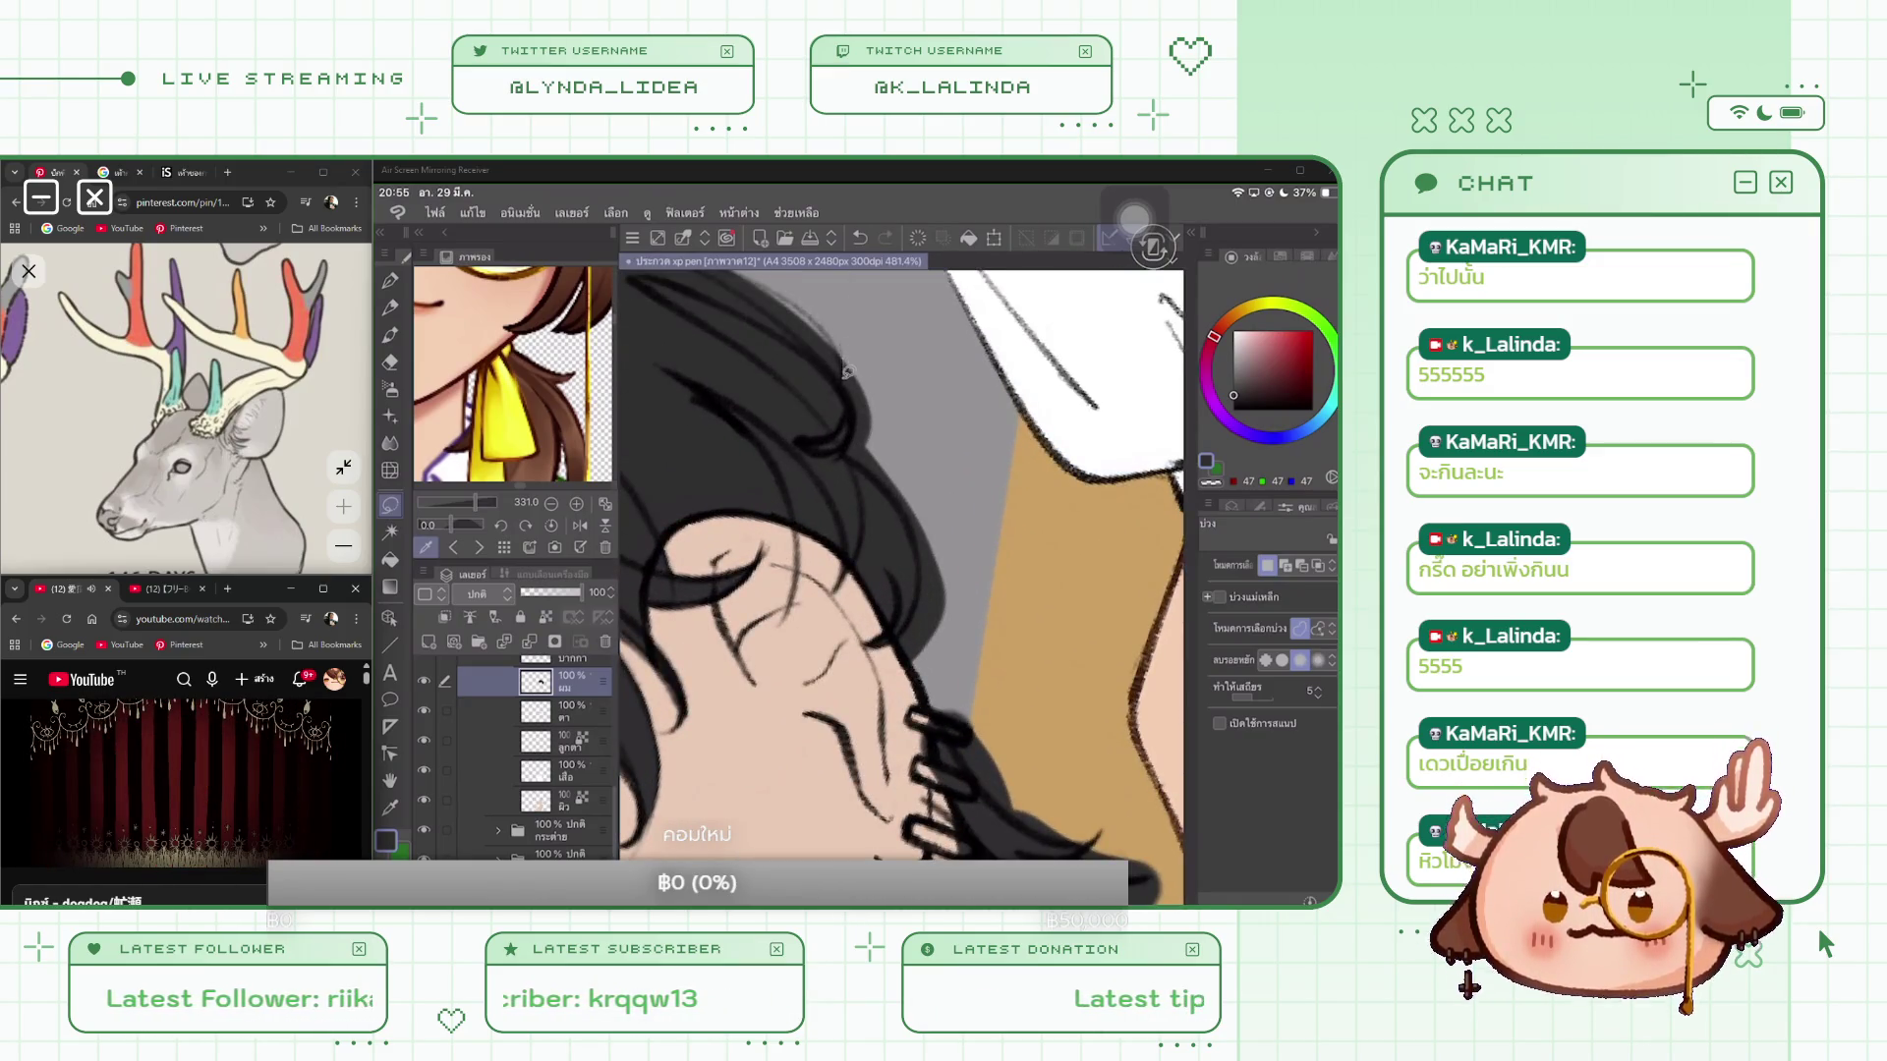
pyautogui.moveTo(848, 449)
pyautogui.mouseDown()
pyautogui.moveTo(879, 470)
pyautogui.moveTo(924, 566)
pyautogui.mouseUp()
pyautogui.moveTo(914, 664); pyautogui.dragTo(848, 354)
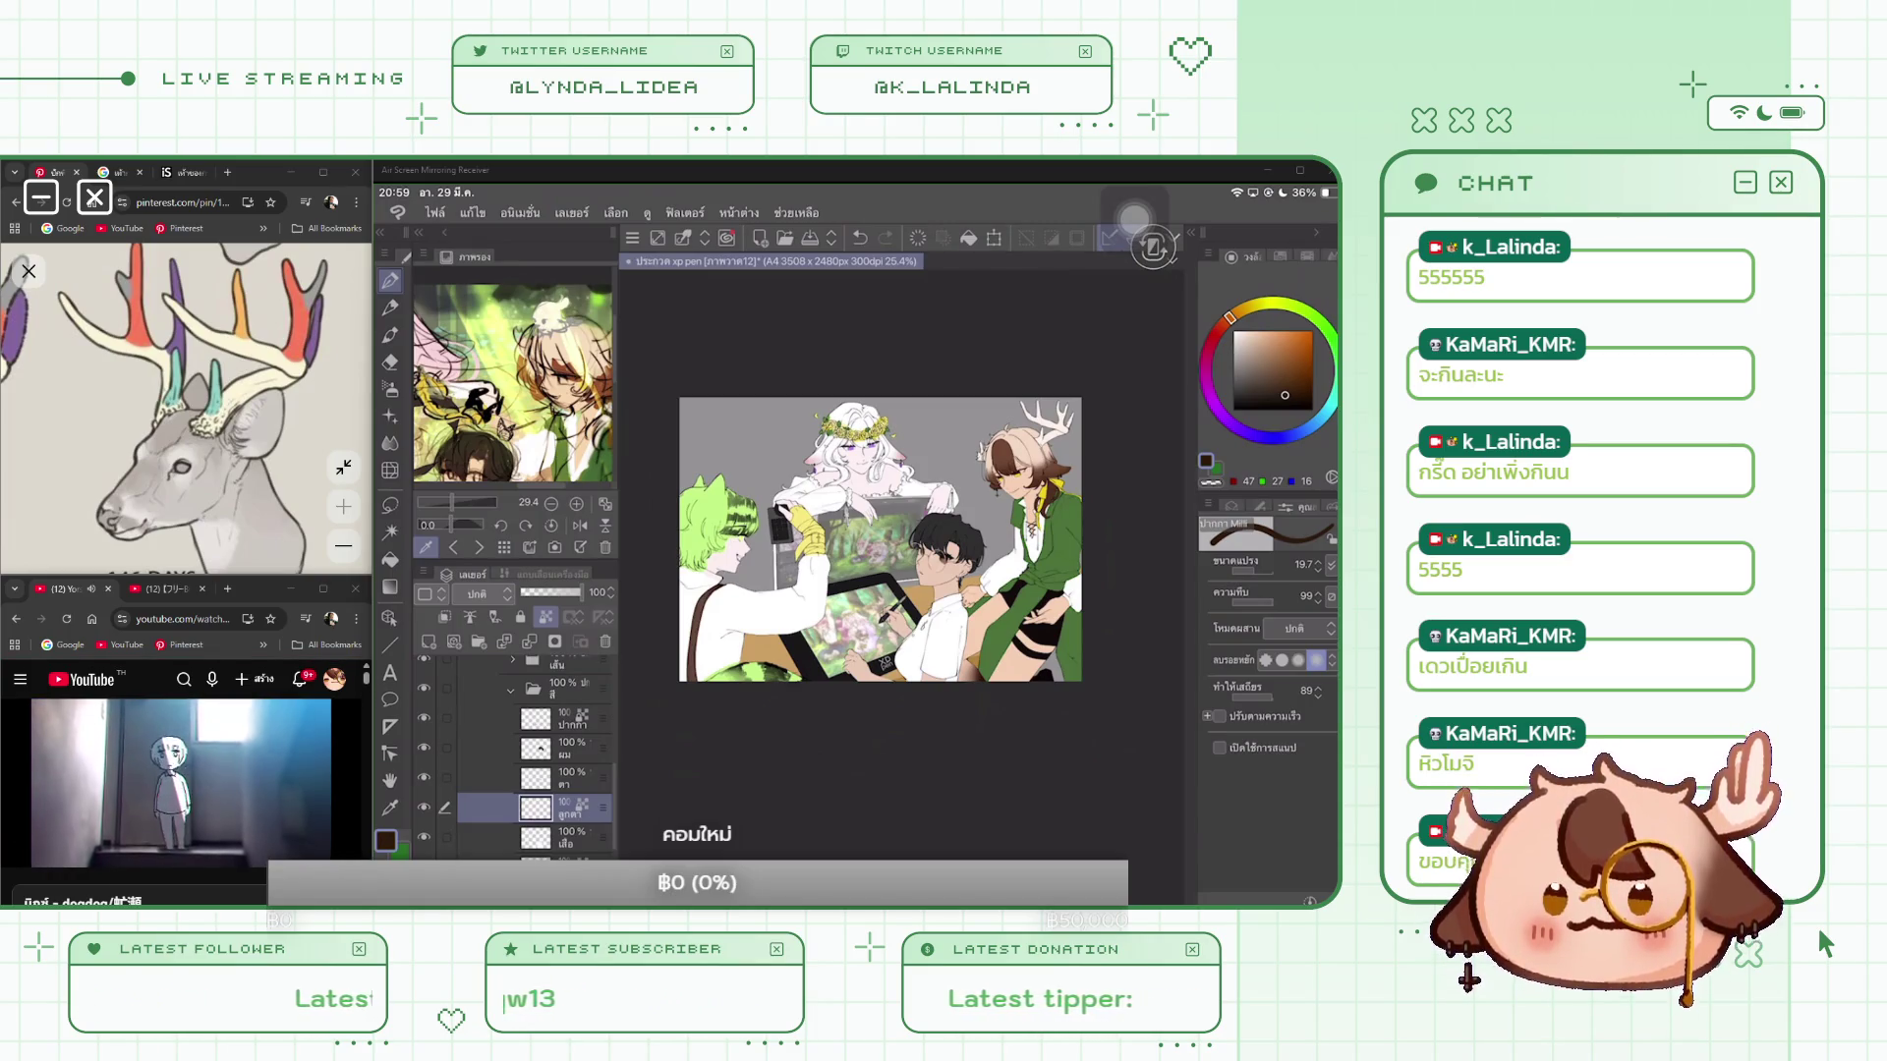
# Step: Zoom out to fit the whole four-character group illustration in the window
pyautogui.scroll(-3, 511, 747)
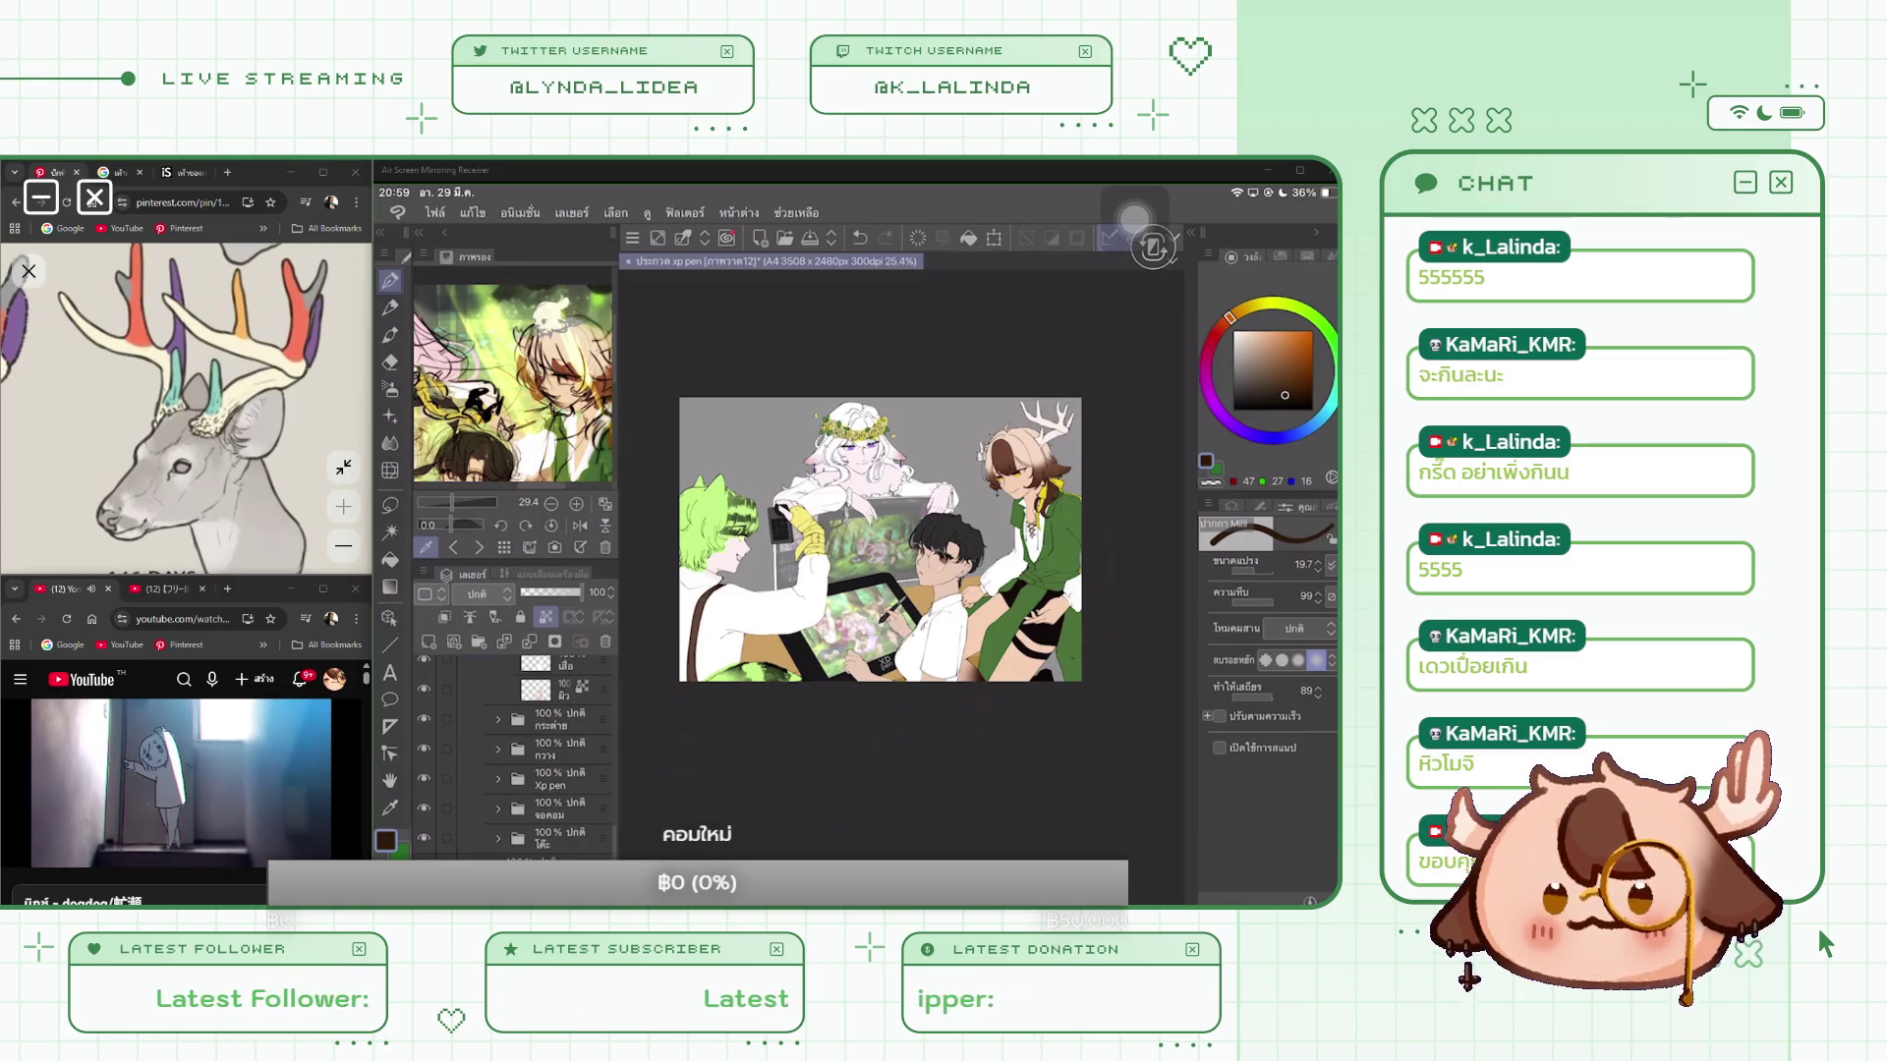
# Step: Scroll the Layer panel and make the 71% layer 18 the active layer
pyautogui.scroll(5, 511, 747)
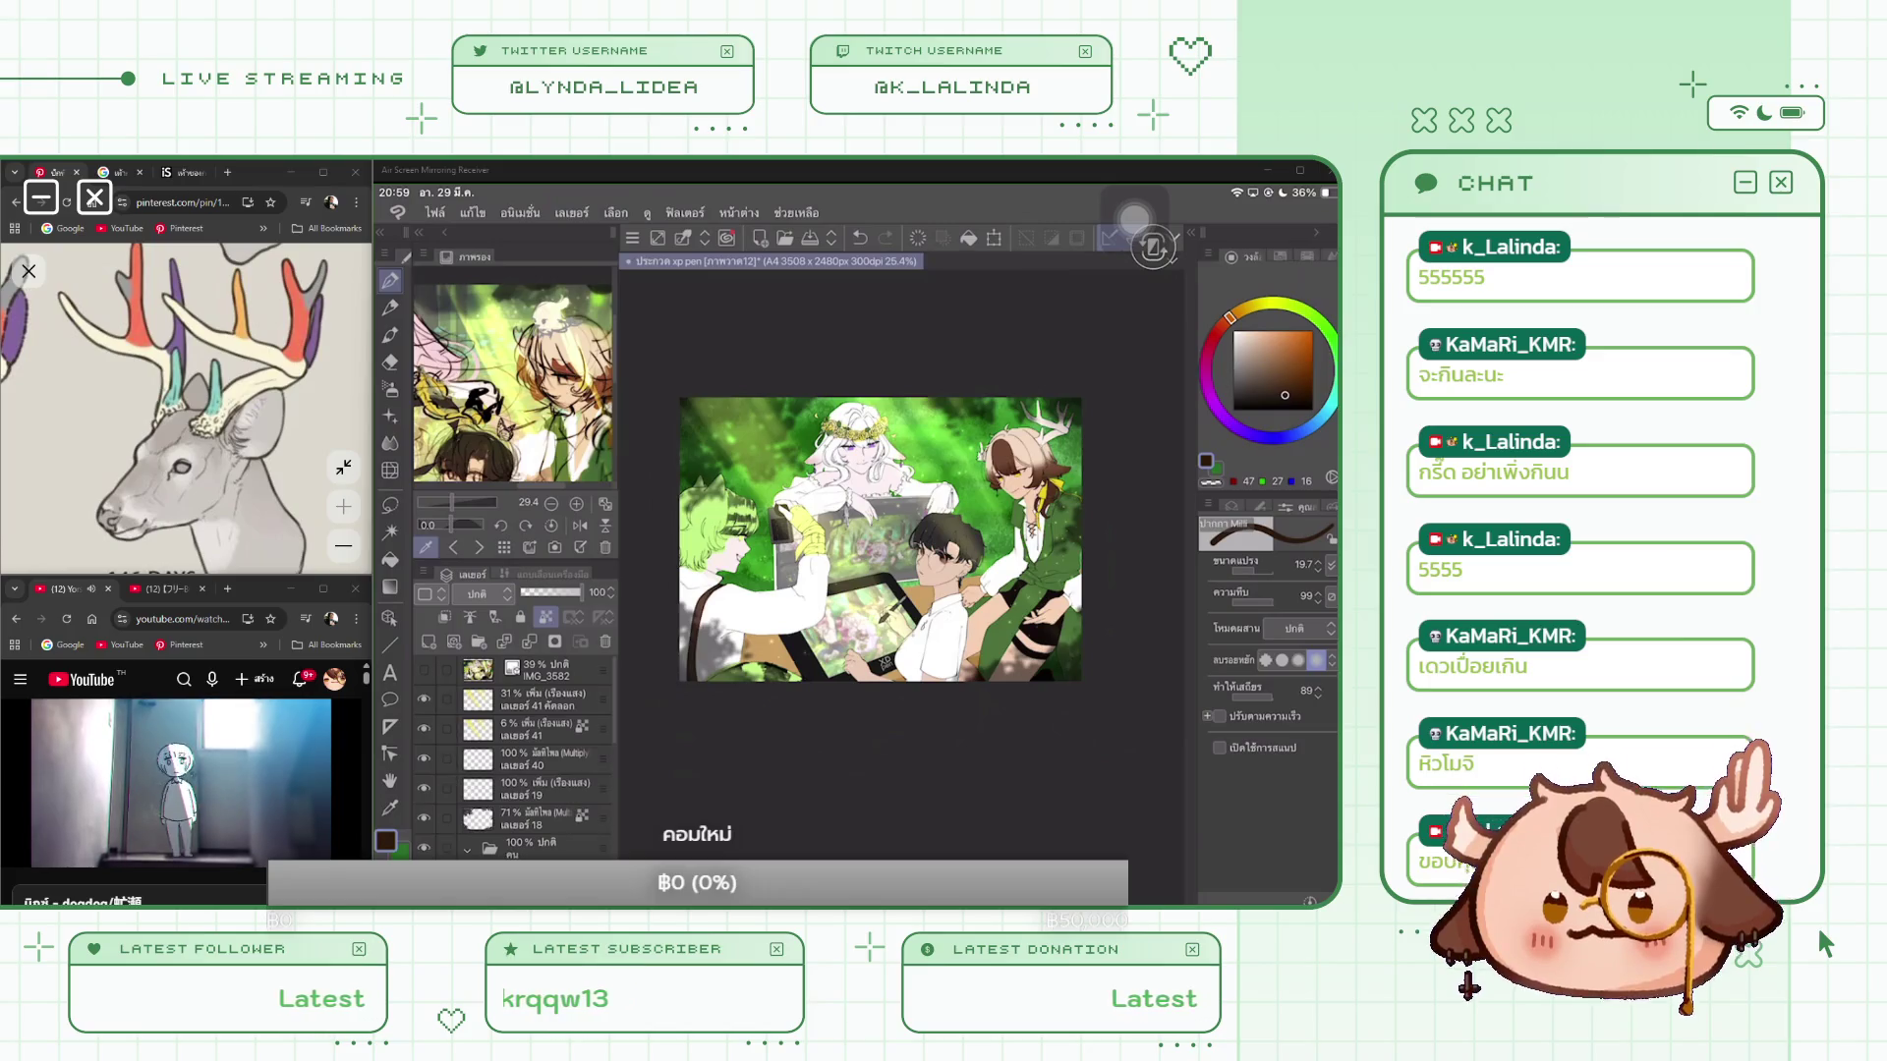
pyautogui.click(530, 818)
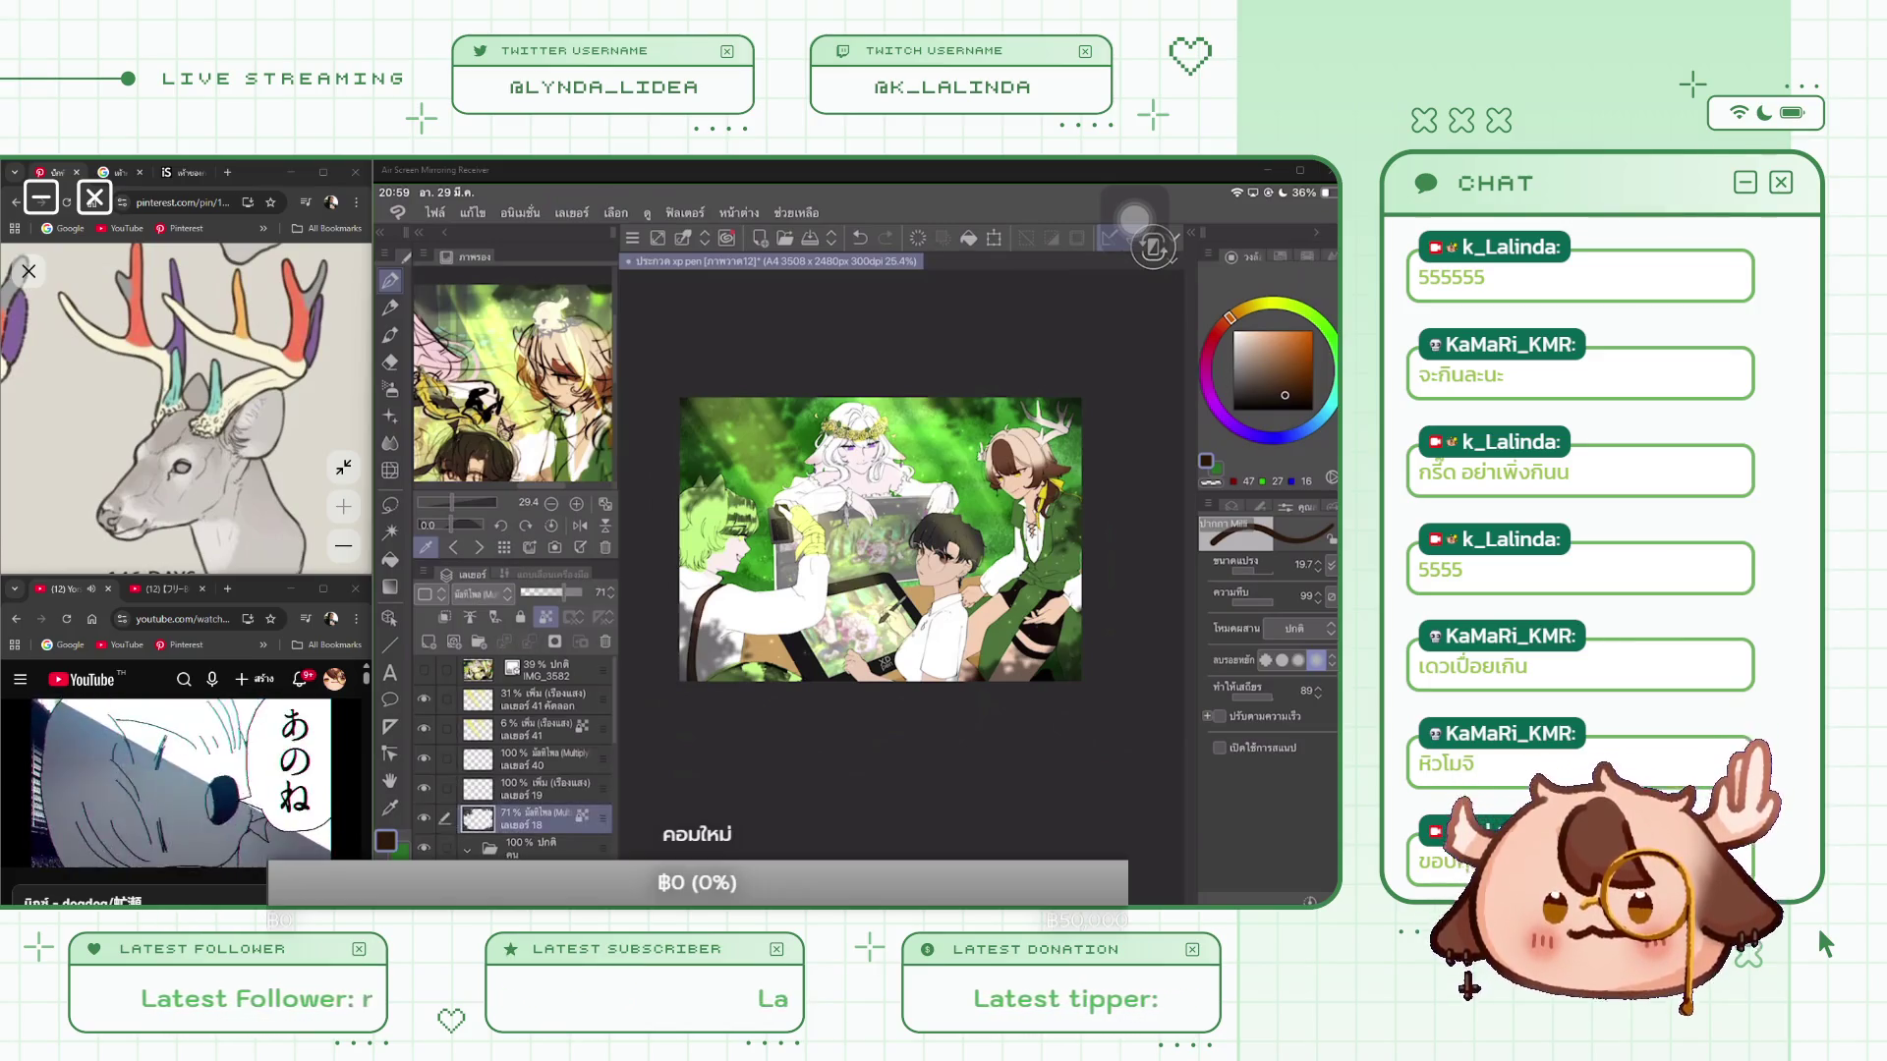
# Step: Paint light green strokes on layer 18, trying another brush and a darker green
pyautogui.click(1271, 334)
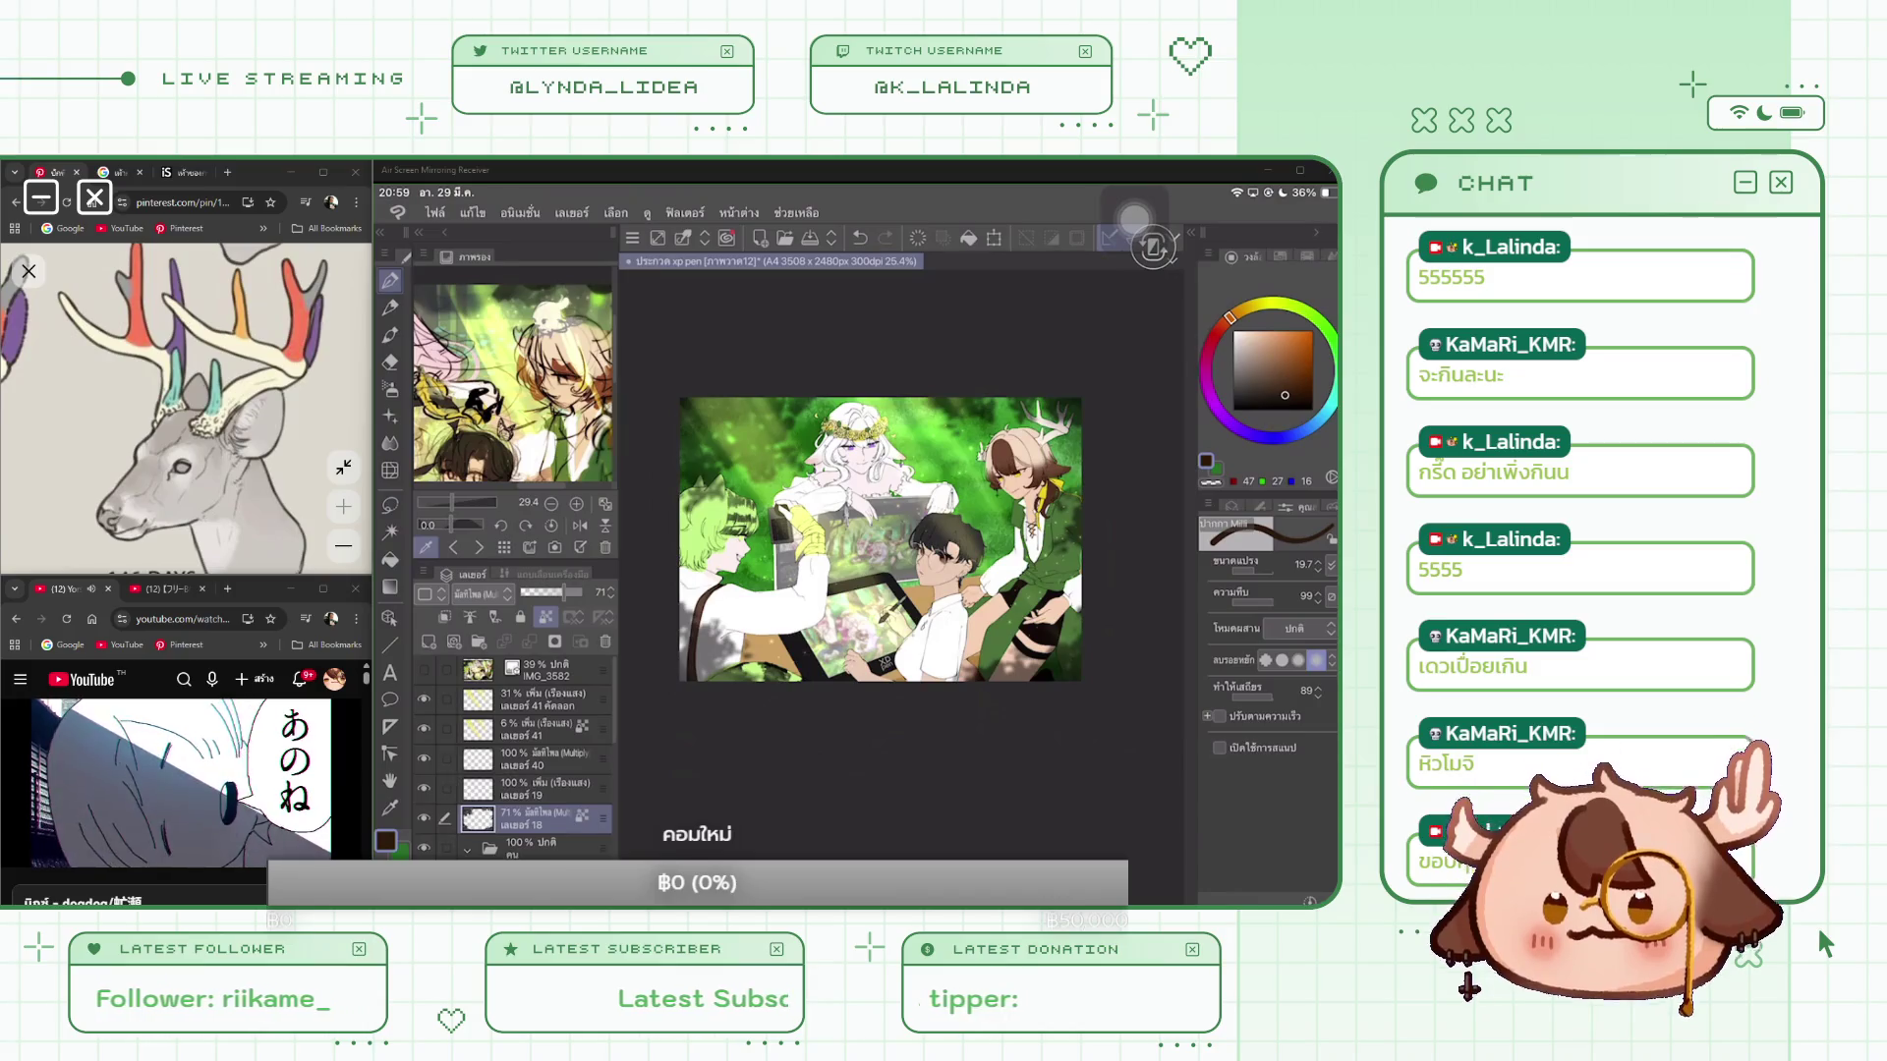
pyautogui.click(1310, 312)
pyautogui.moveTo(786, 432); pyautogui.dragTo(752, 462)
pyautogui.click(1258, 504)
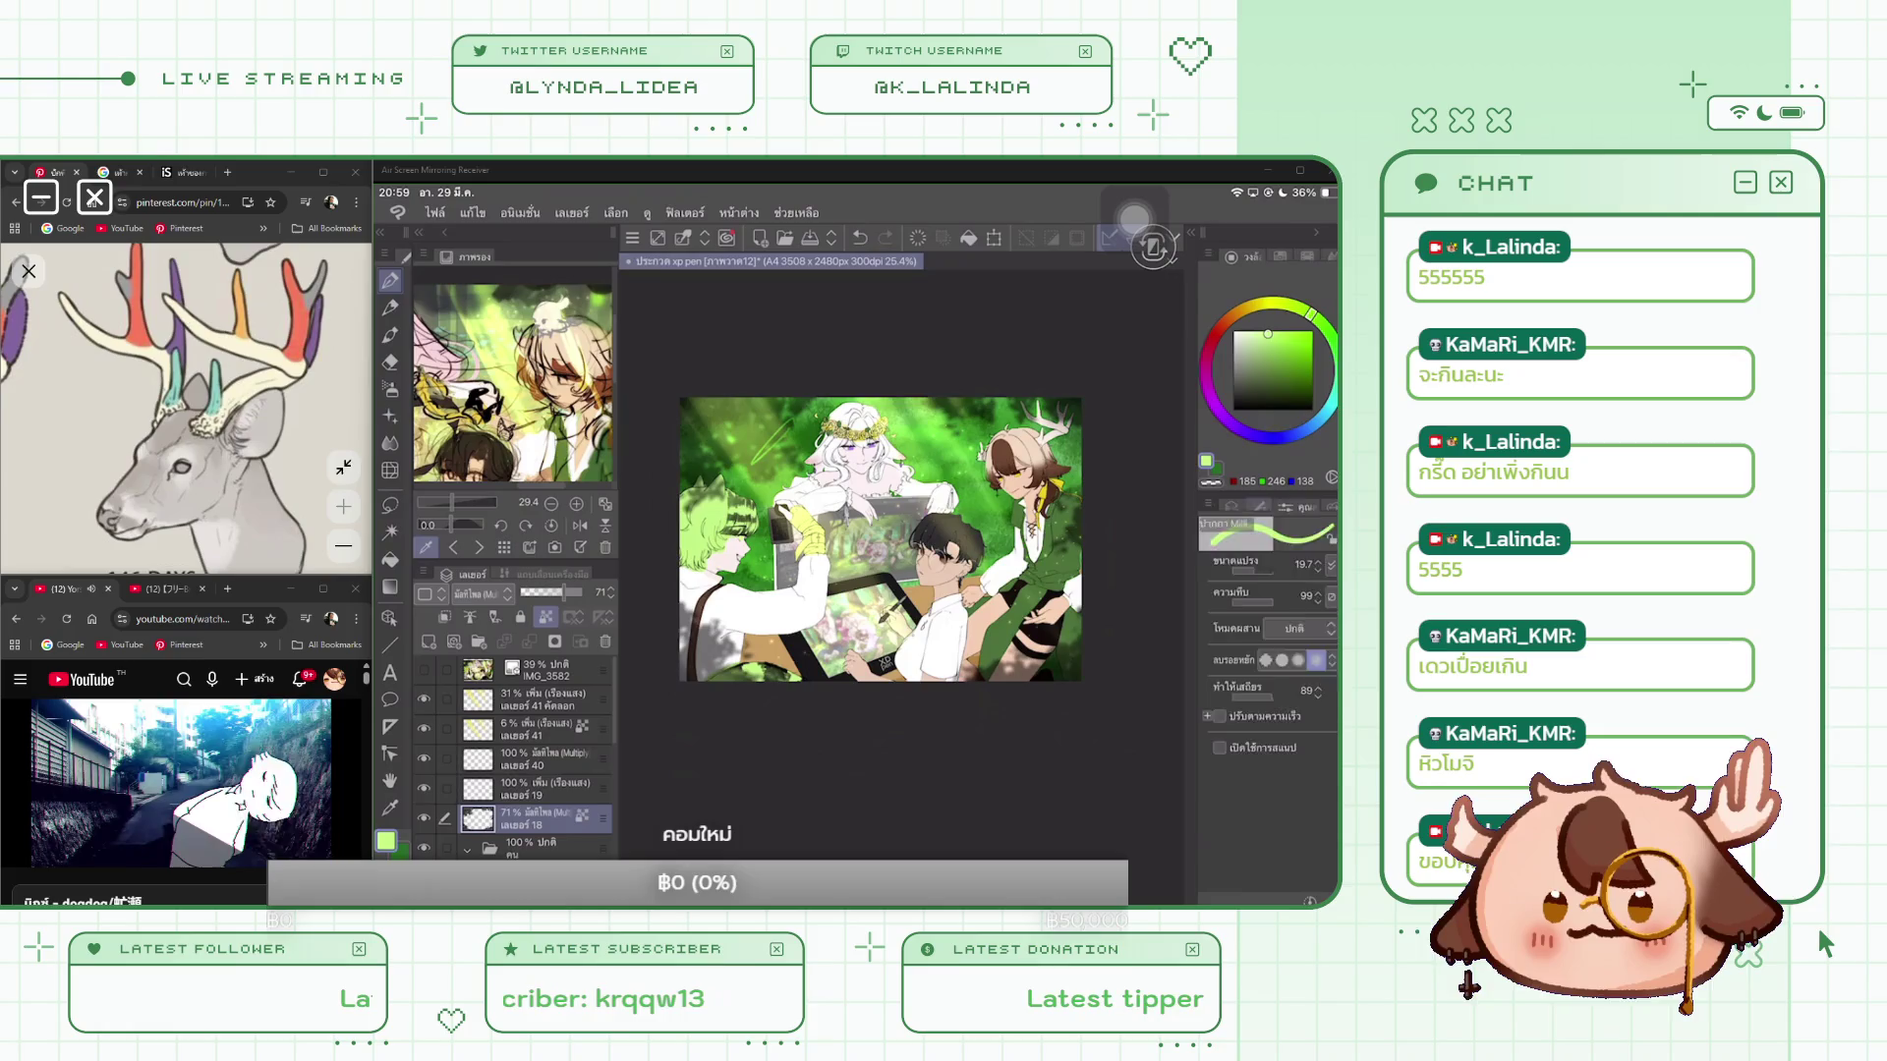
pyautogui.scroll(-3, 1268, 708)
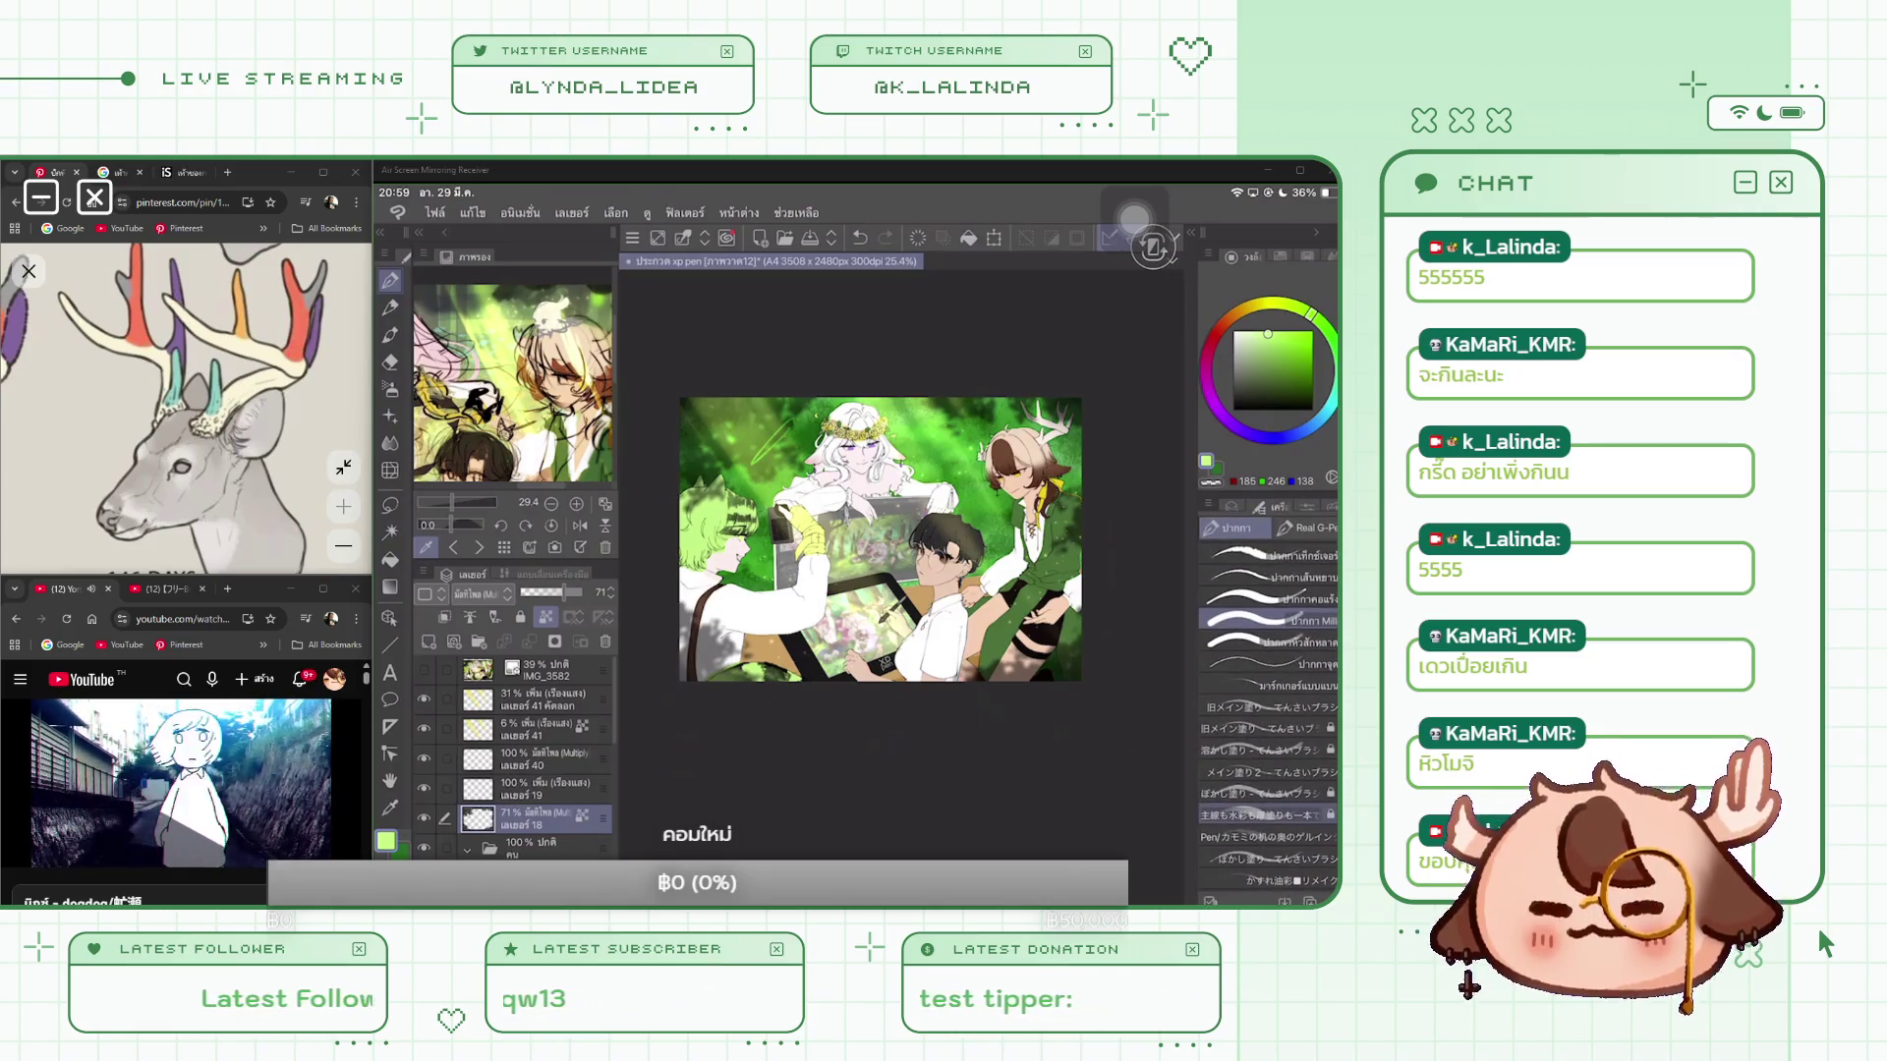
pyautogui.click(1232, 505)
pyautogui.click(1281, 367)
pyautogui.hotkey('ctrl', 'z')
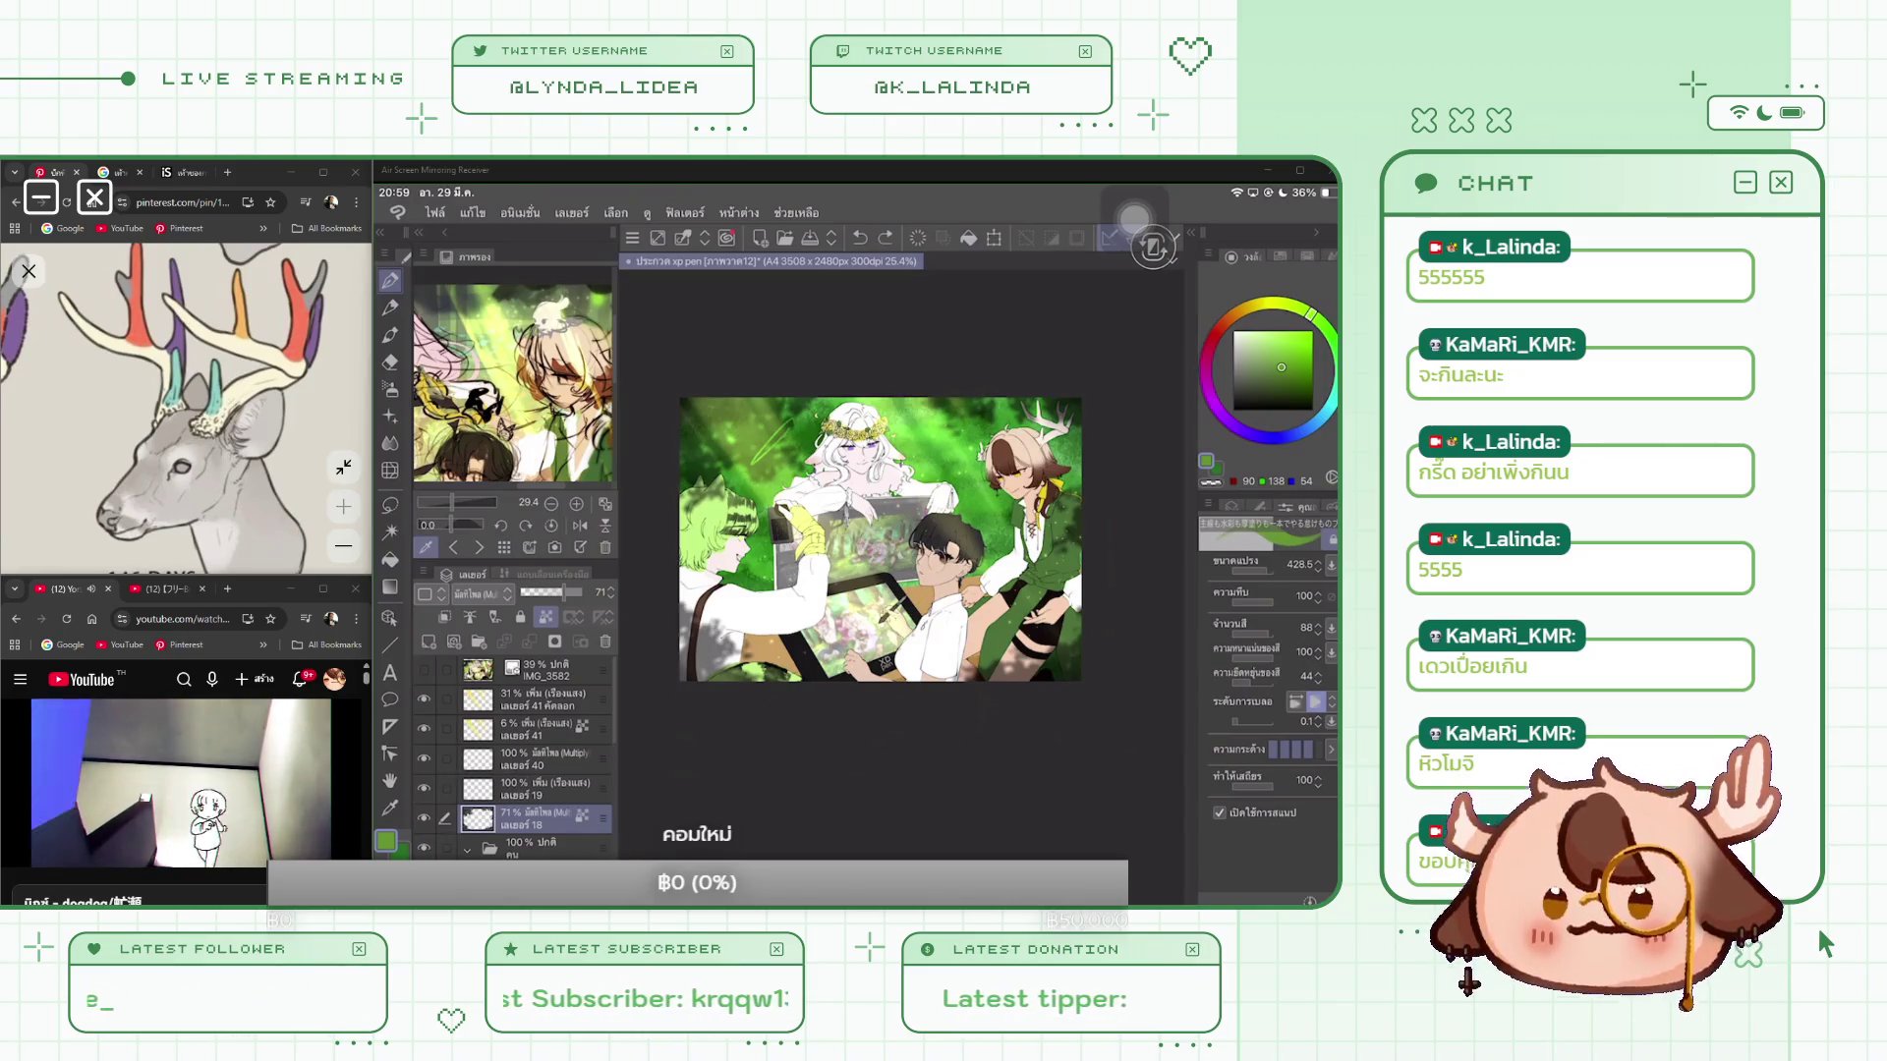
pyautogui.hotkey('ctrl', 'y')
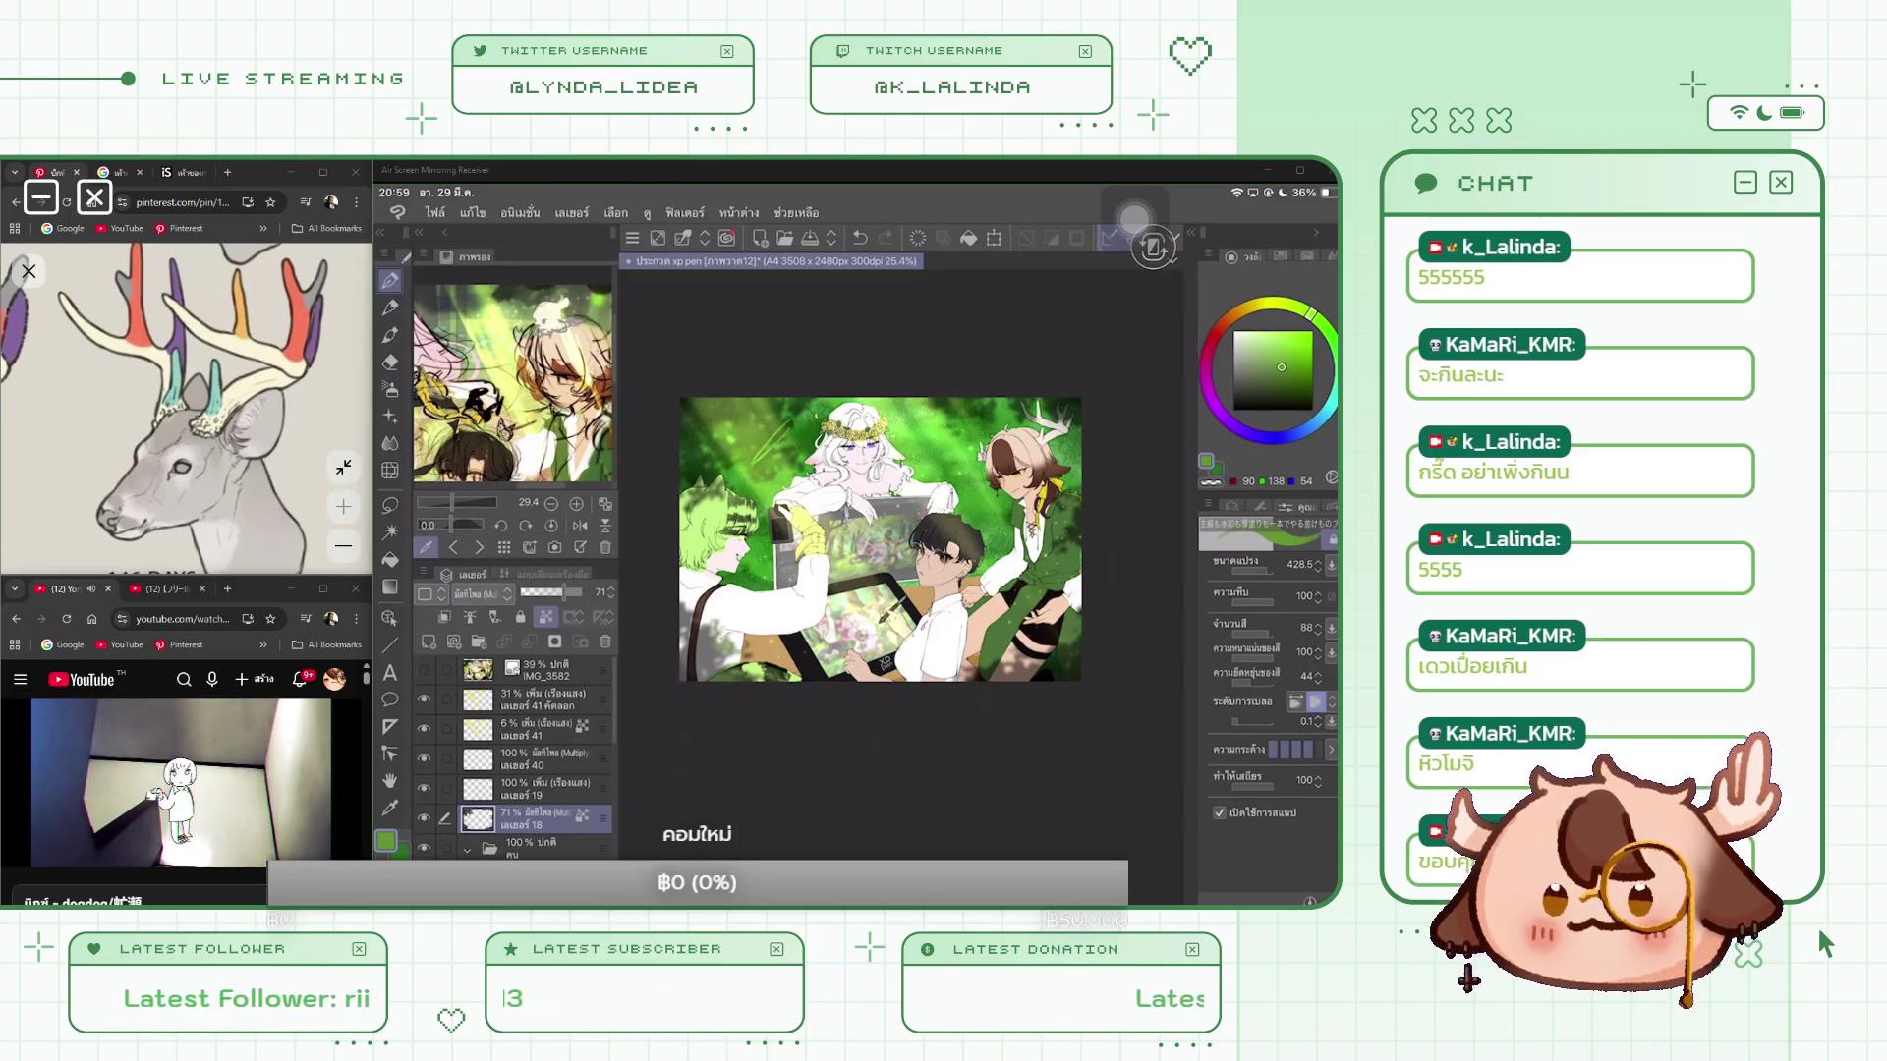
pyautogui.click(1233, 356)
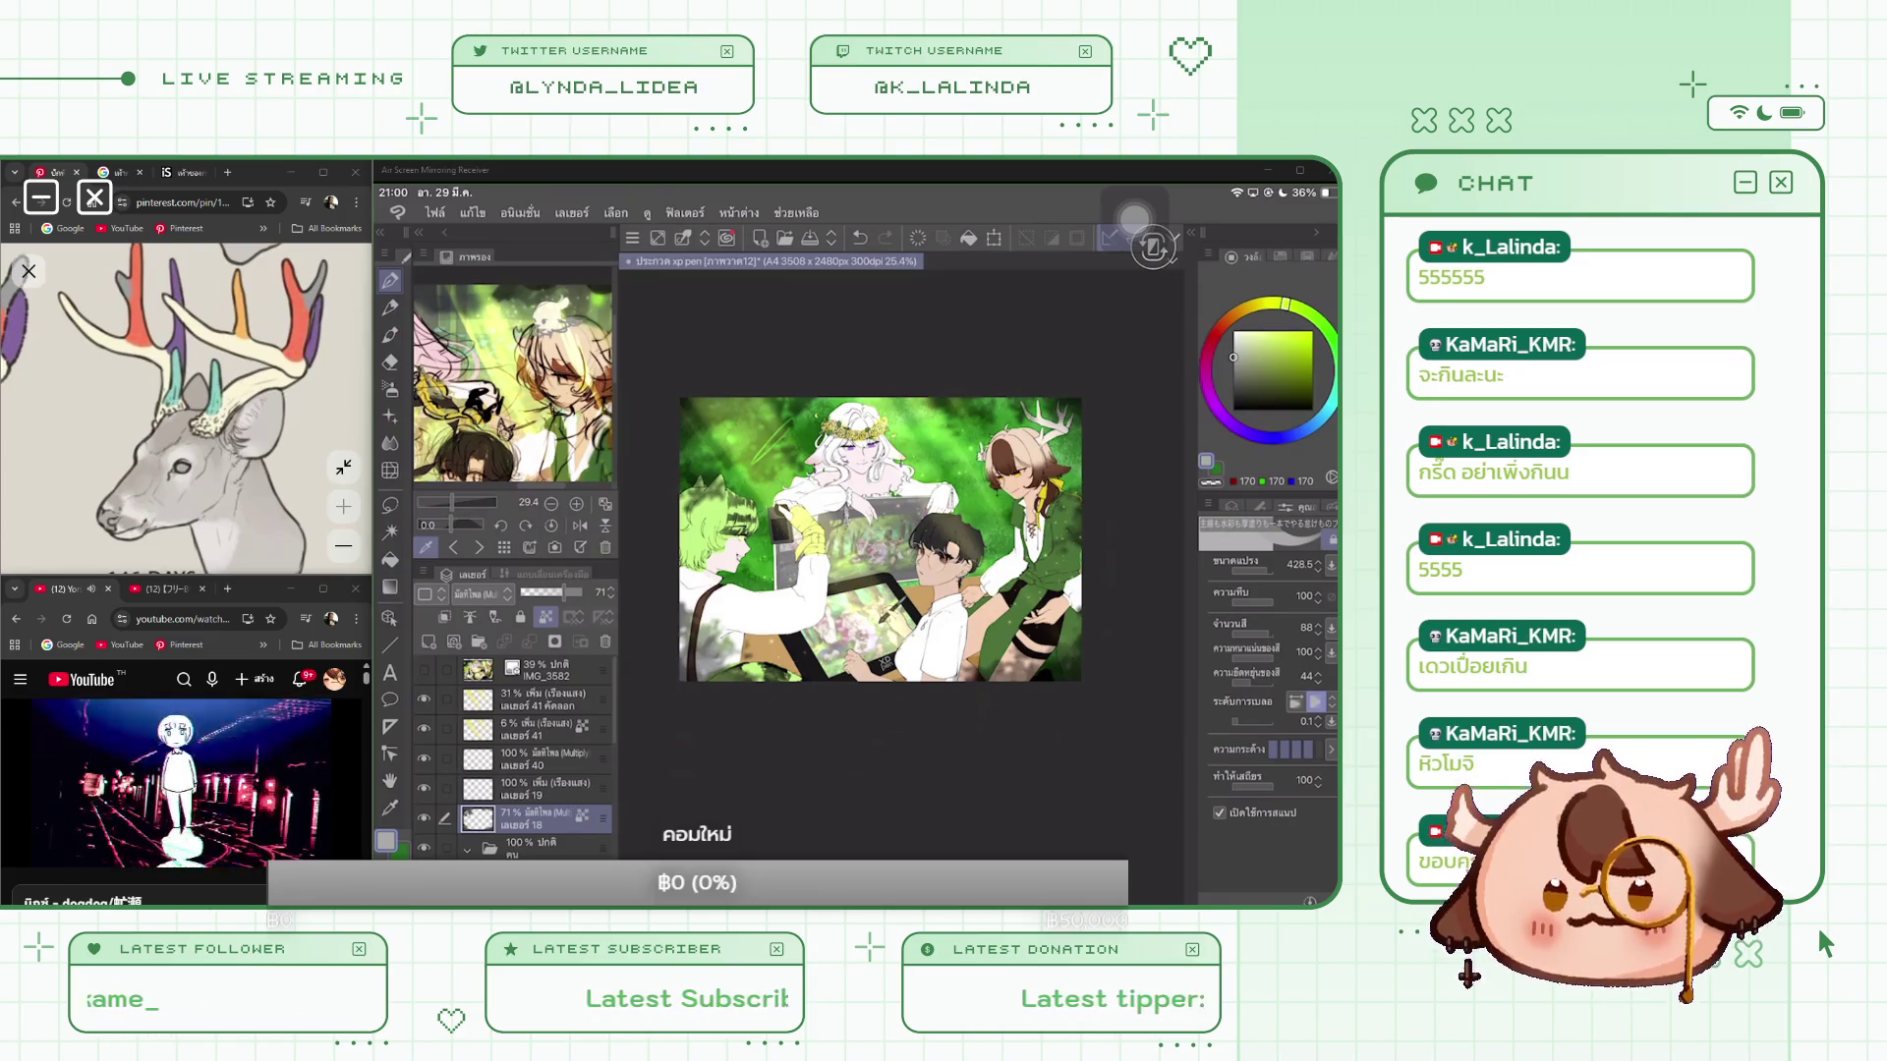
# Step: Apply a Gaussian blur with strength 90.86 from Filter > Blur
pyautogui.click(685, 212)
pyautogui.click(727, 301)
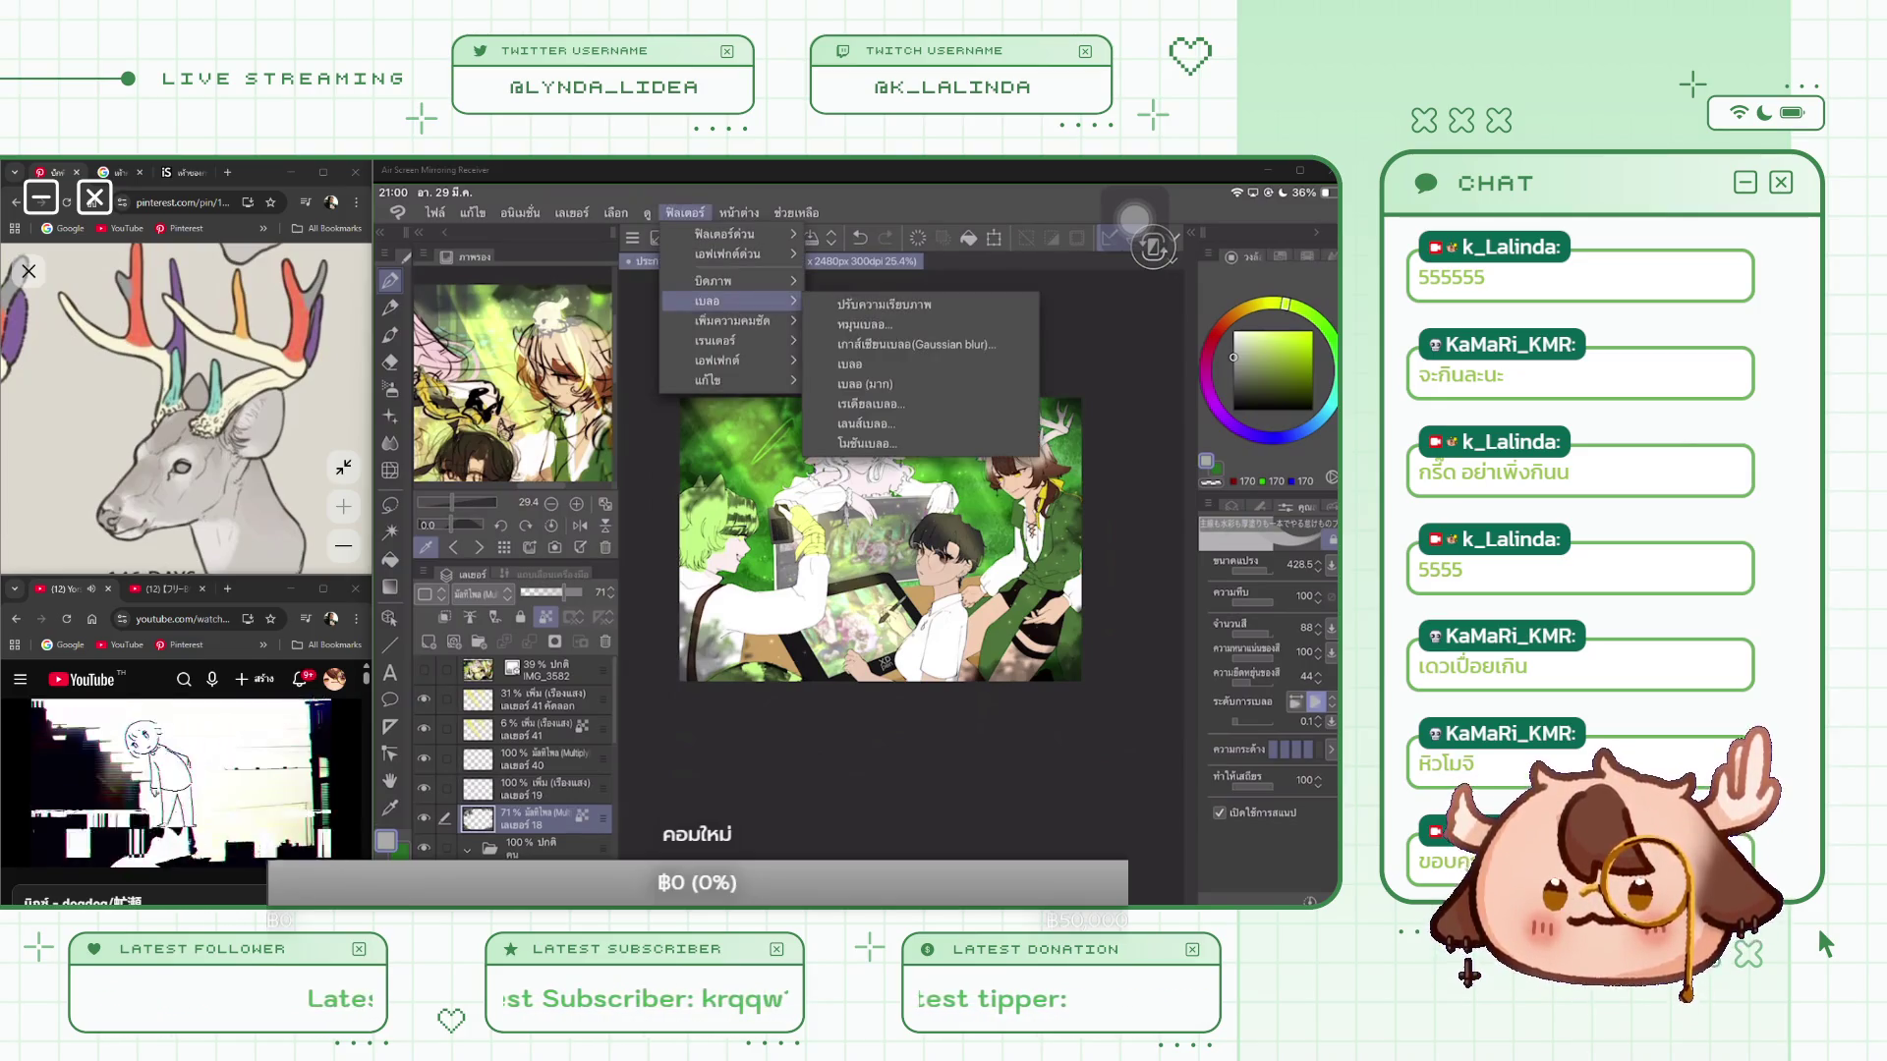
pyautogui.click(865, 344)
pyautogui.moveTo(487, 855); pyautogui.dragTo(861, 855)
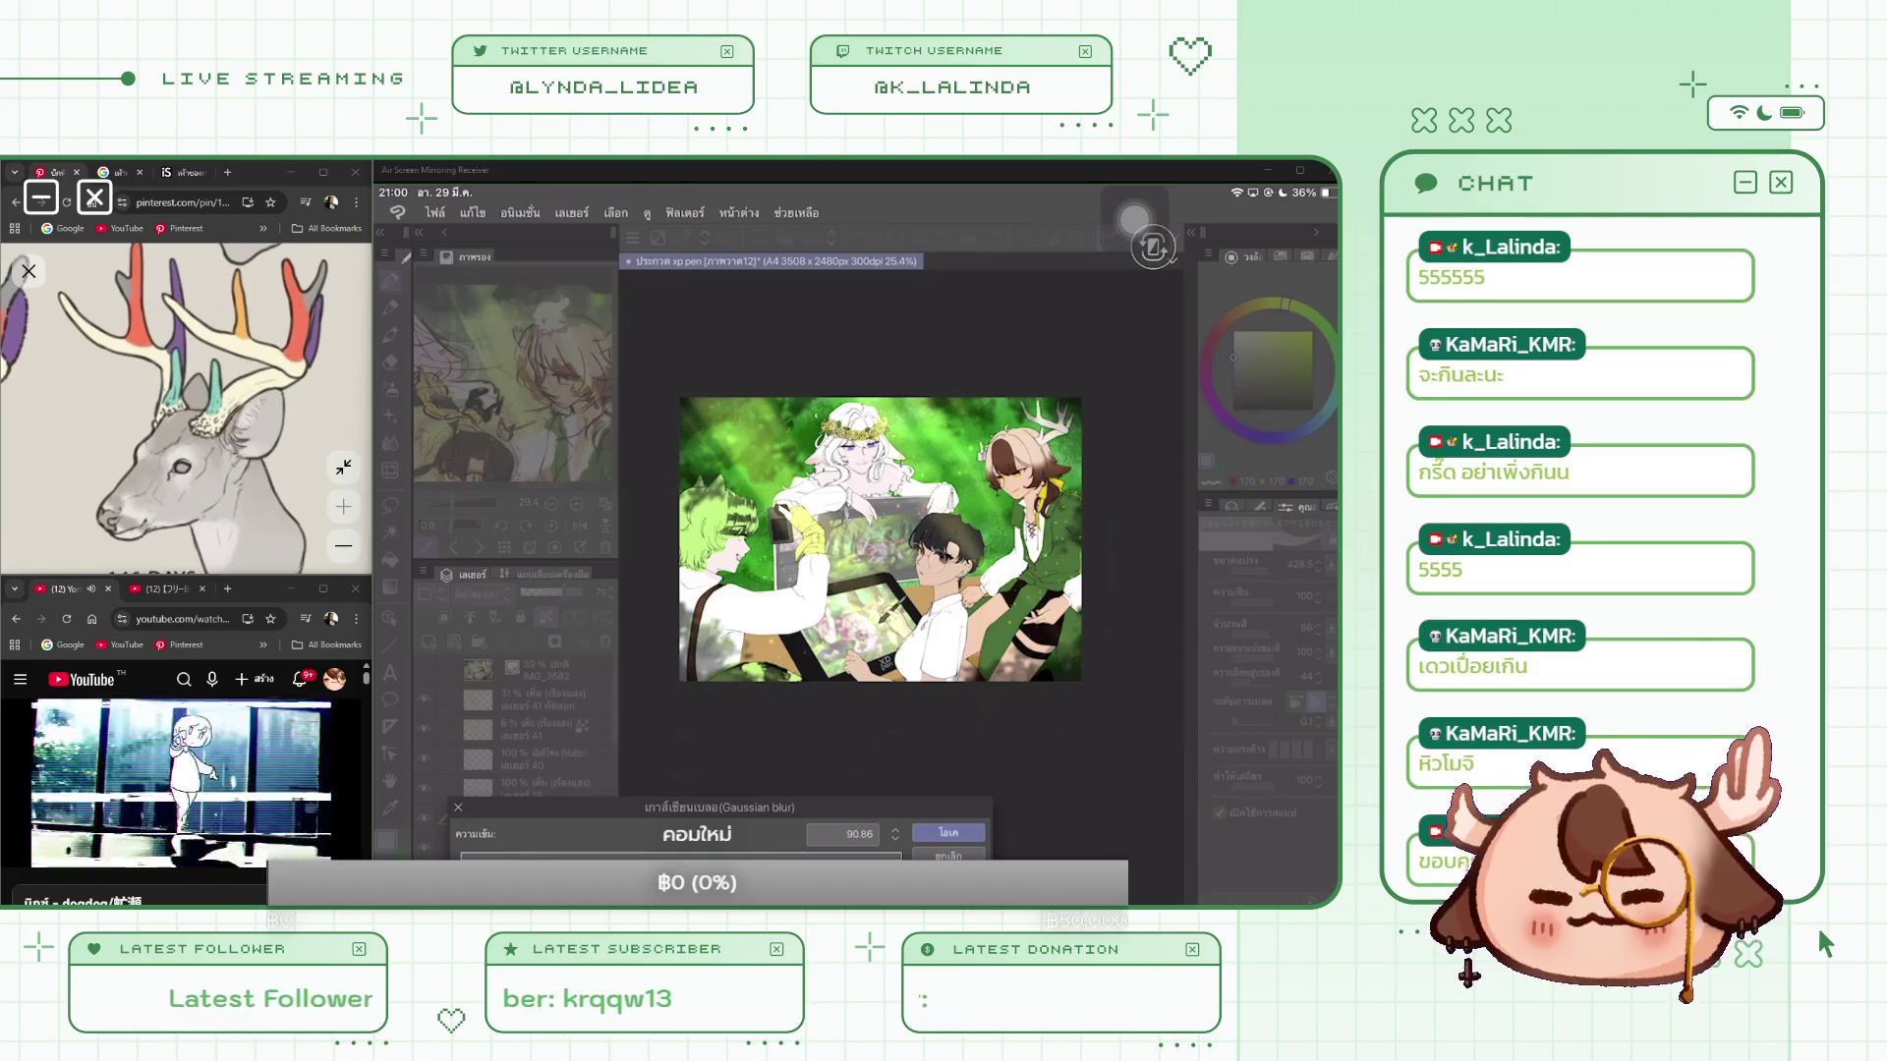
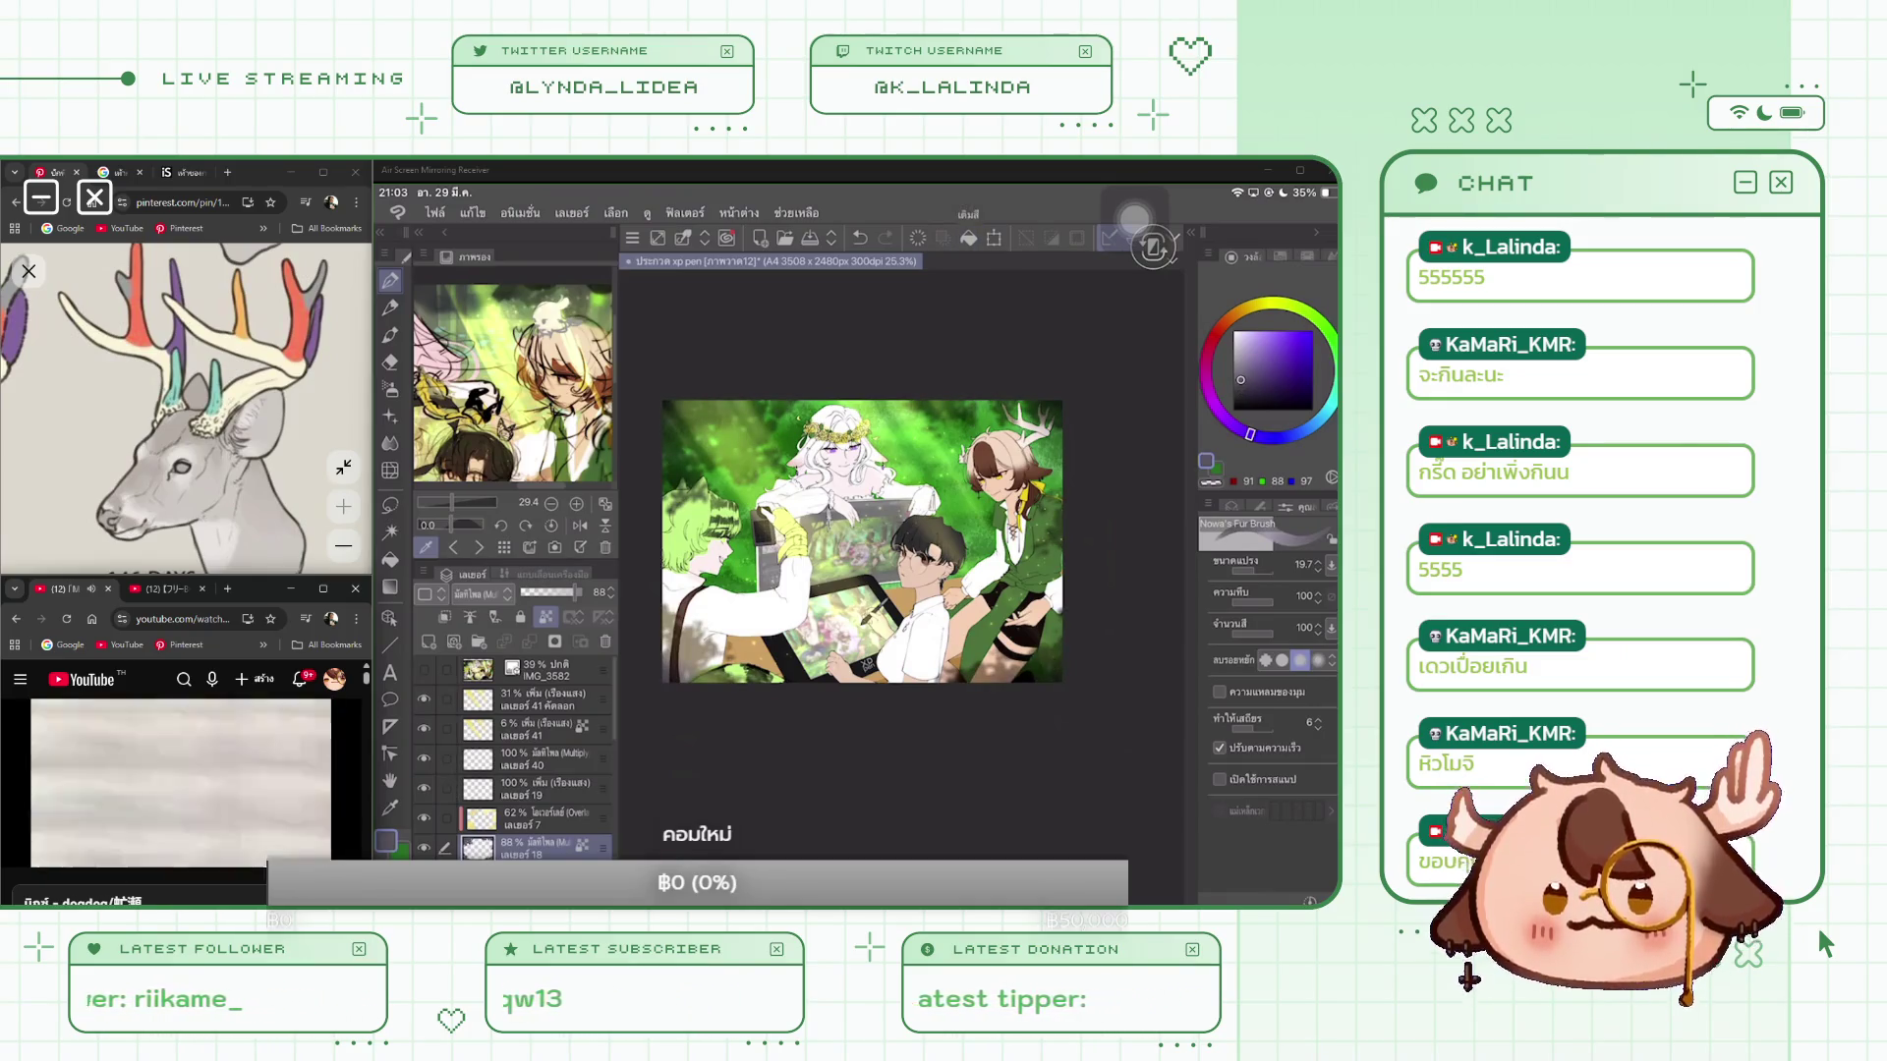
# Step: Add a new layer above layer 18 with its blend mode set to Add (Glow)
pyautogui.scroll(-1, 530, 766)
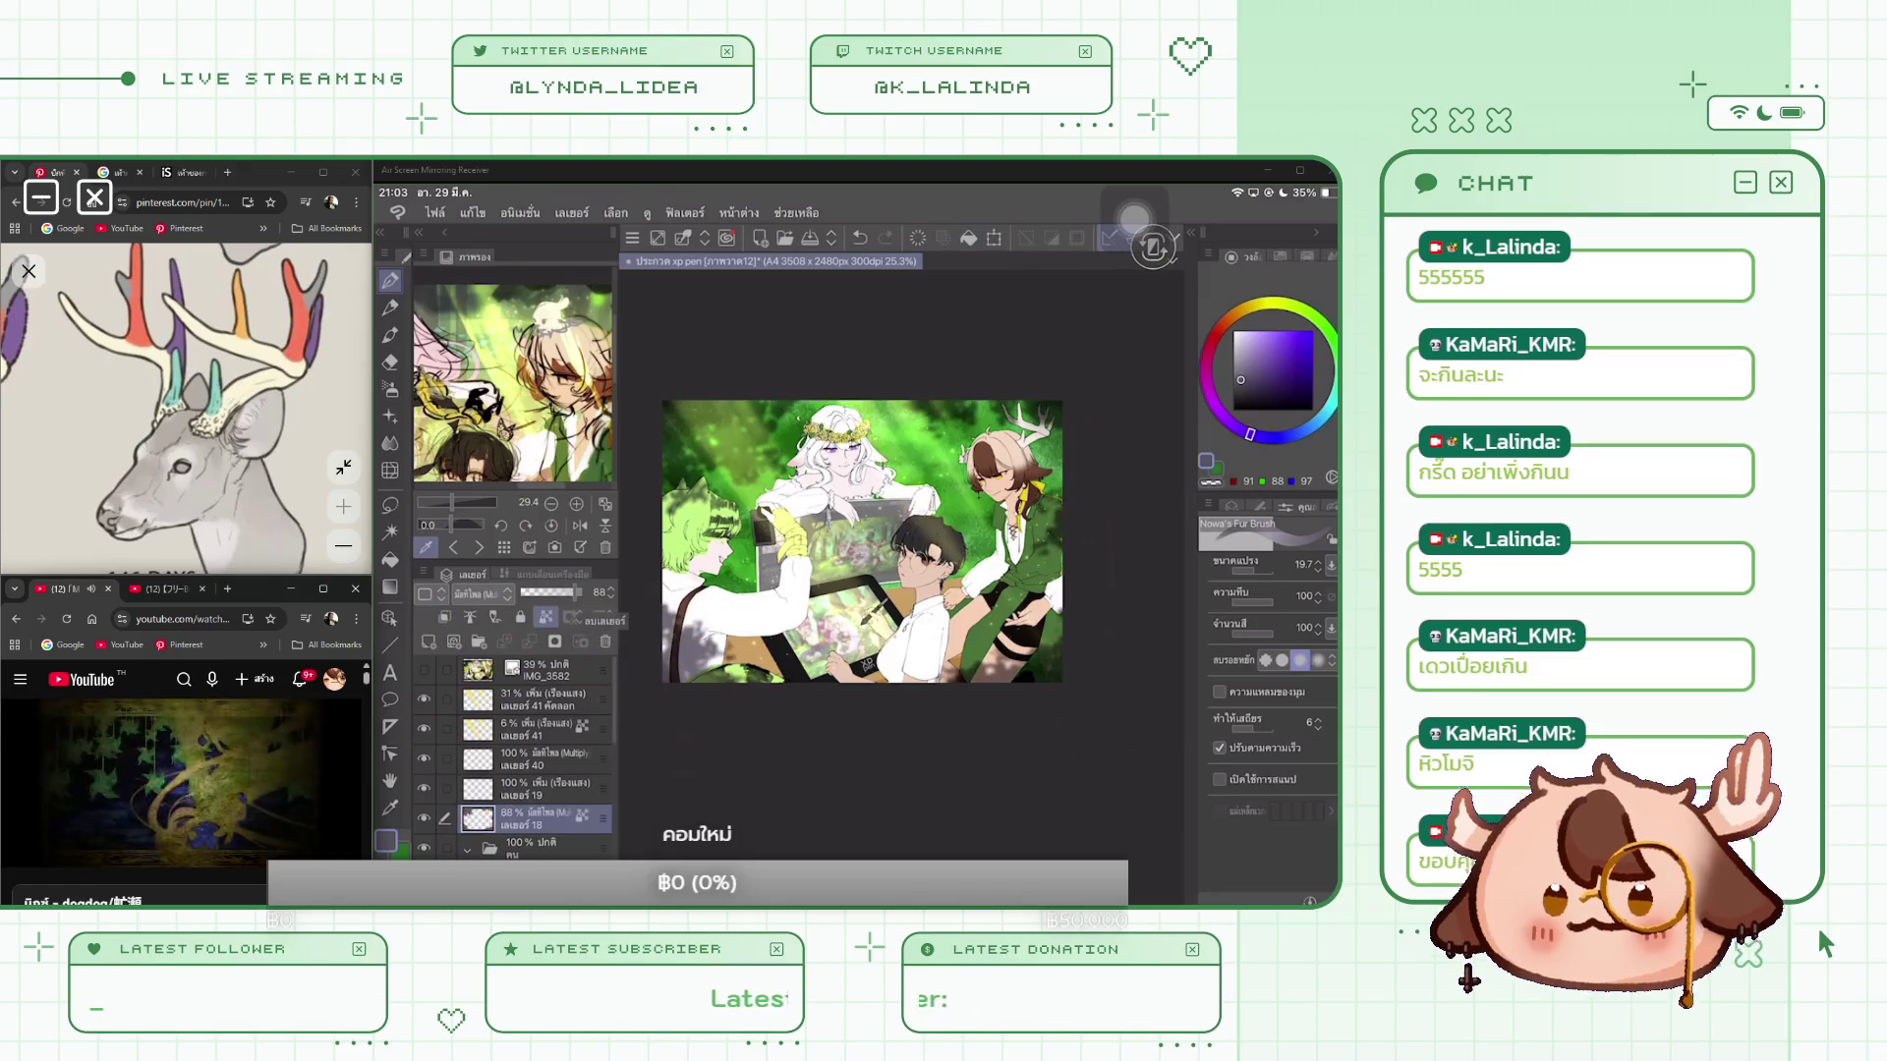
pyautogui.hotkey('ctrl', 'shift', 'n')
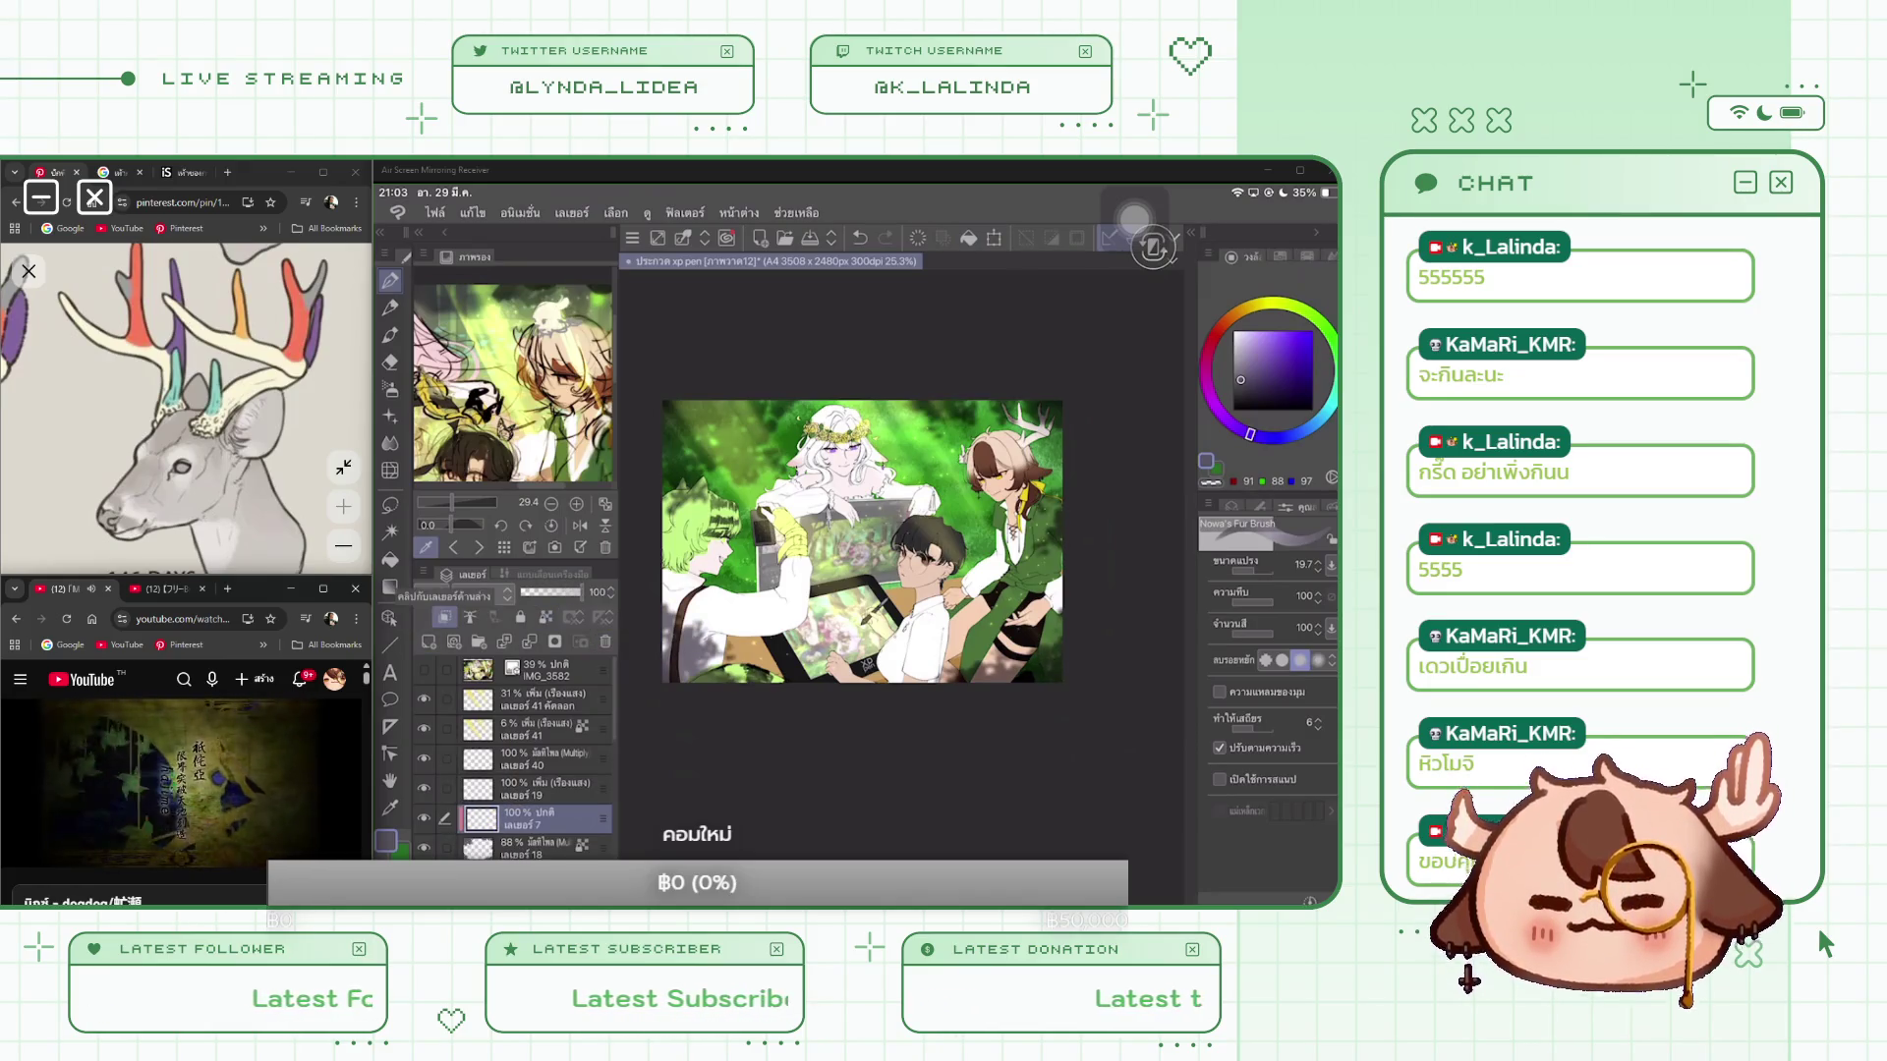
pyautogui.click(477, 594)
pyautogui.click(487, 409)
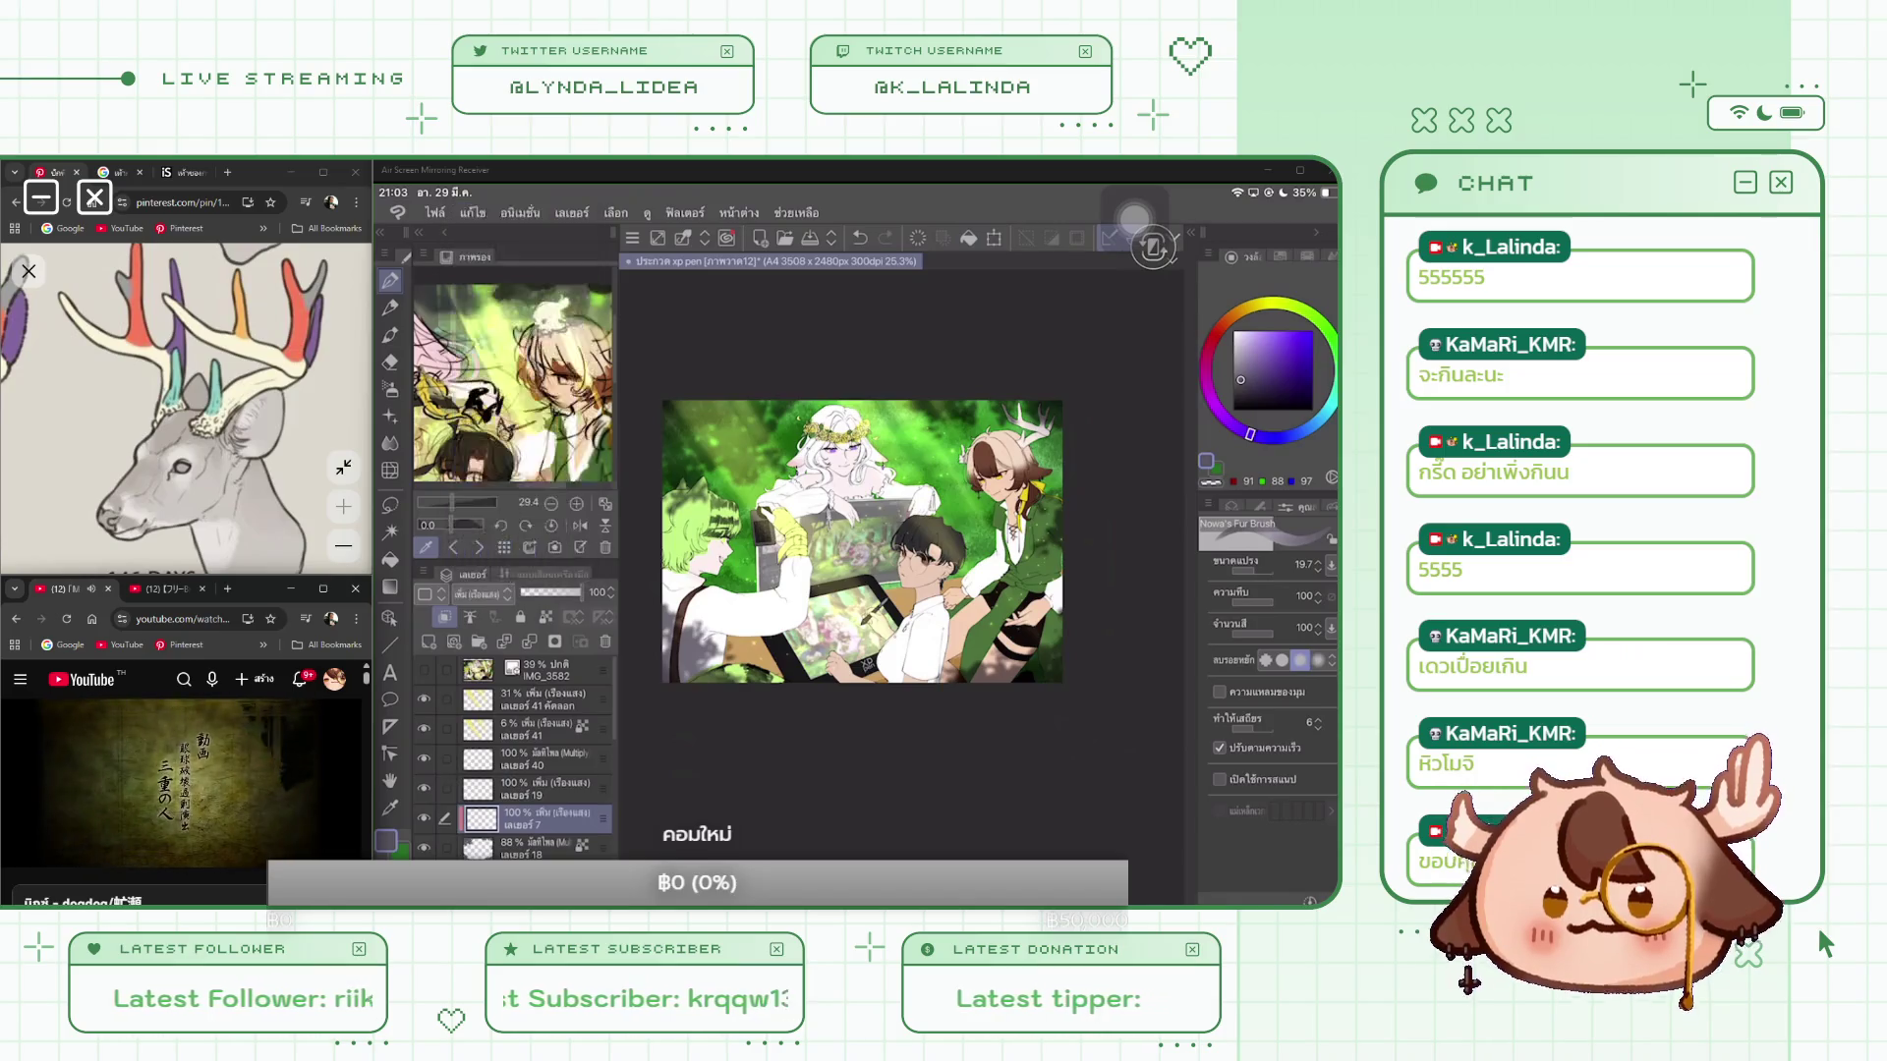
# Step: Choose a pale yellow colour, enlarge the brush to 142.6, and bring up the brush list
pyautogui.click(1259, 332)
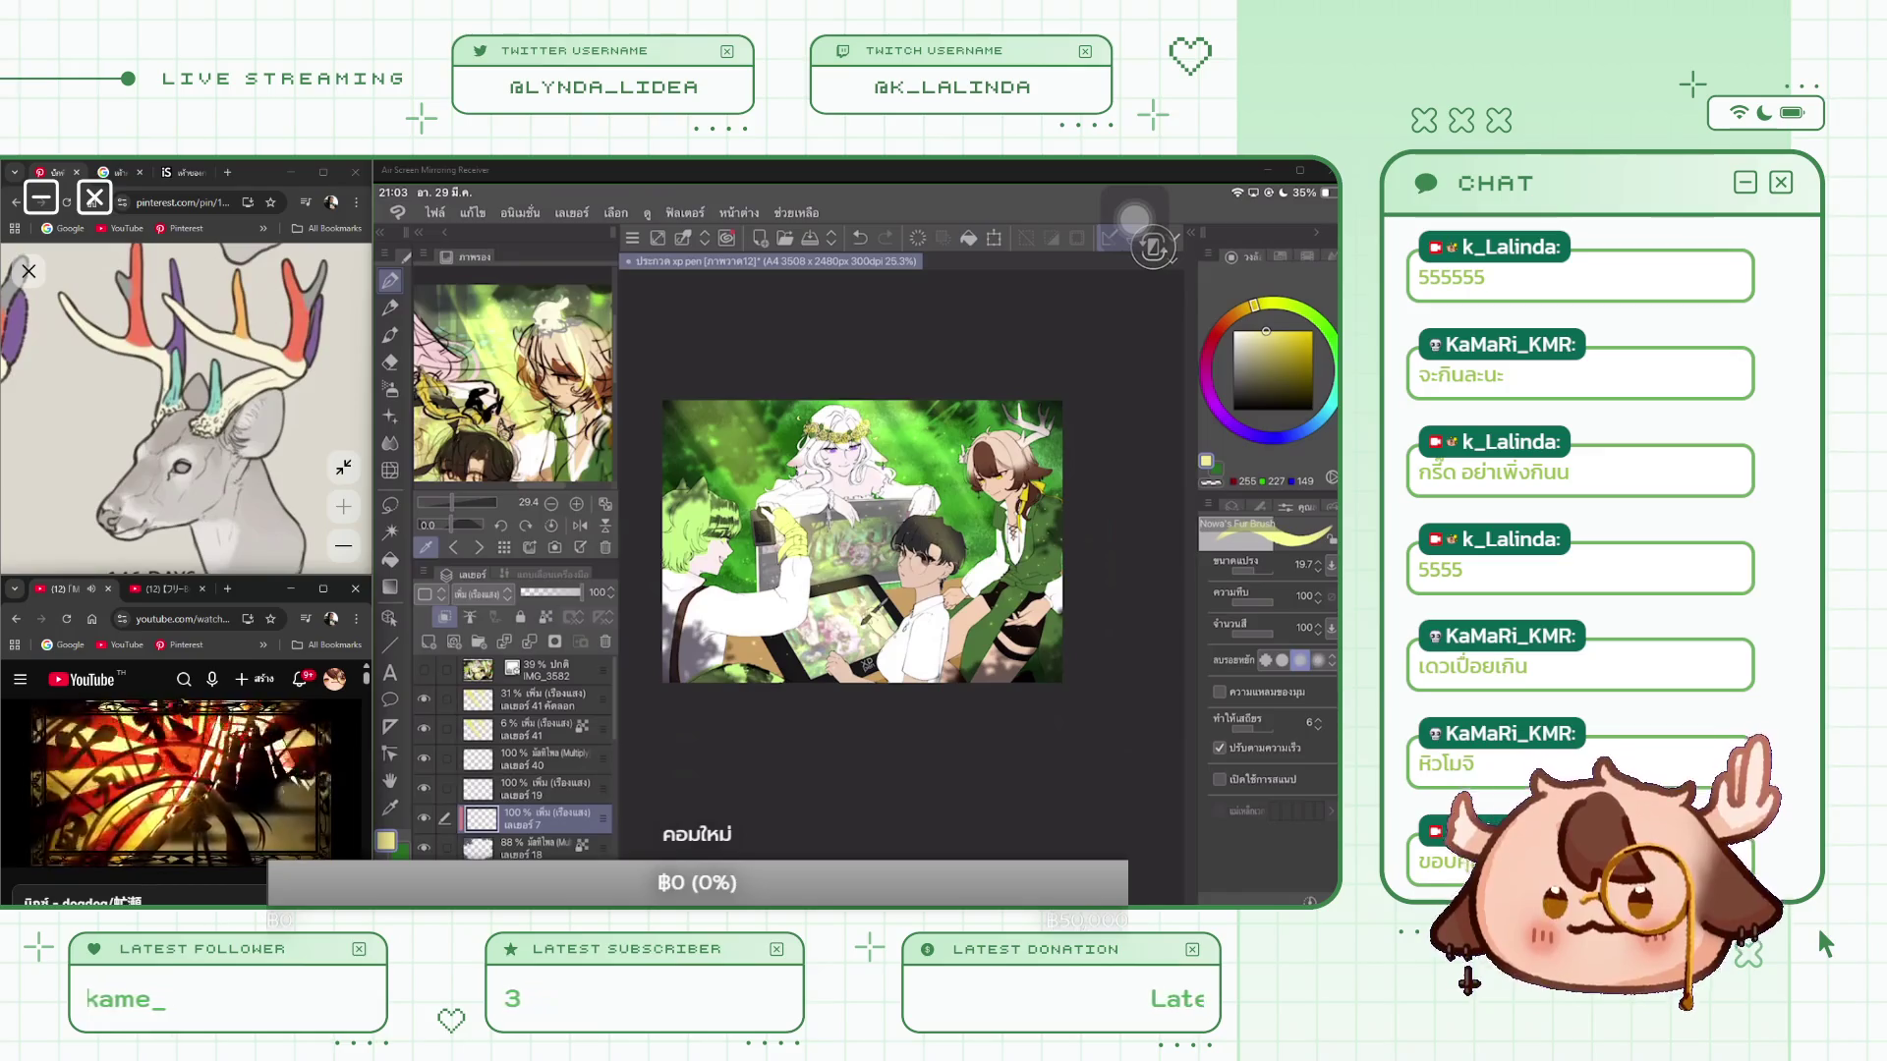
pyautogui.click(1267, 573)
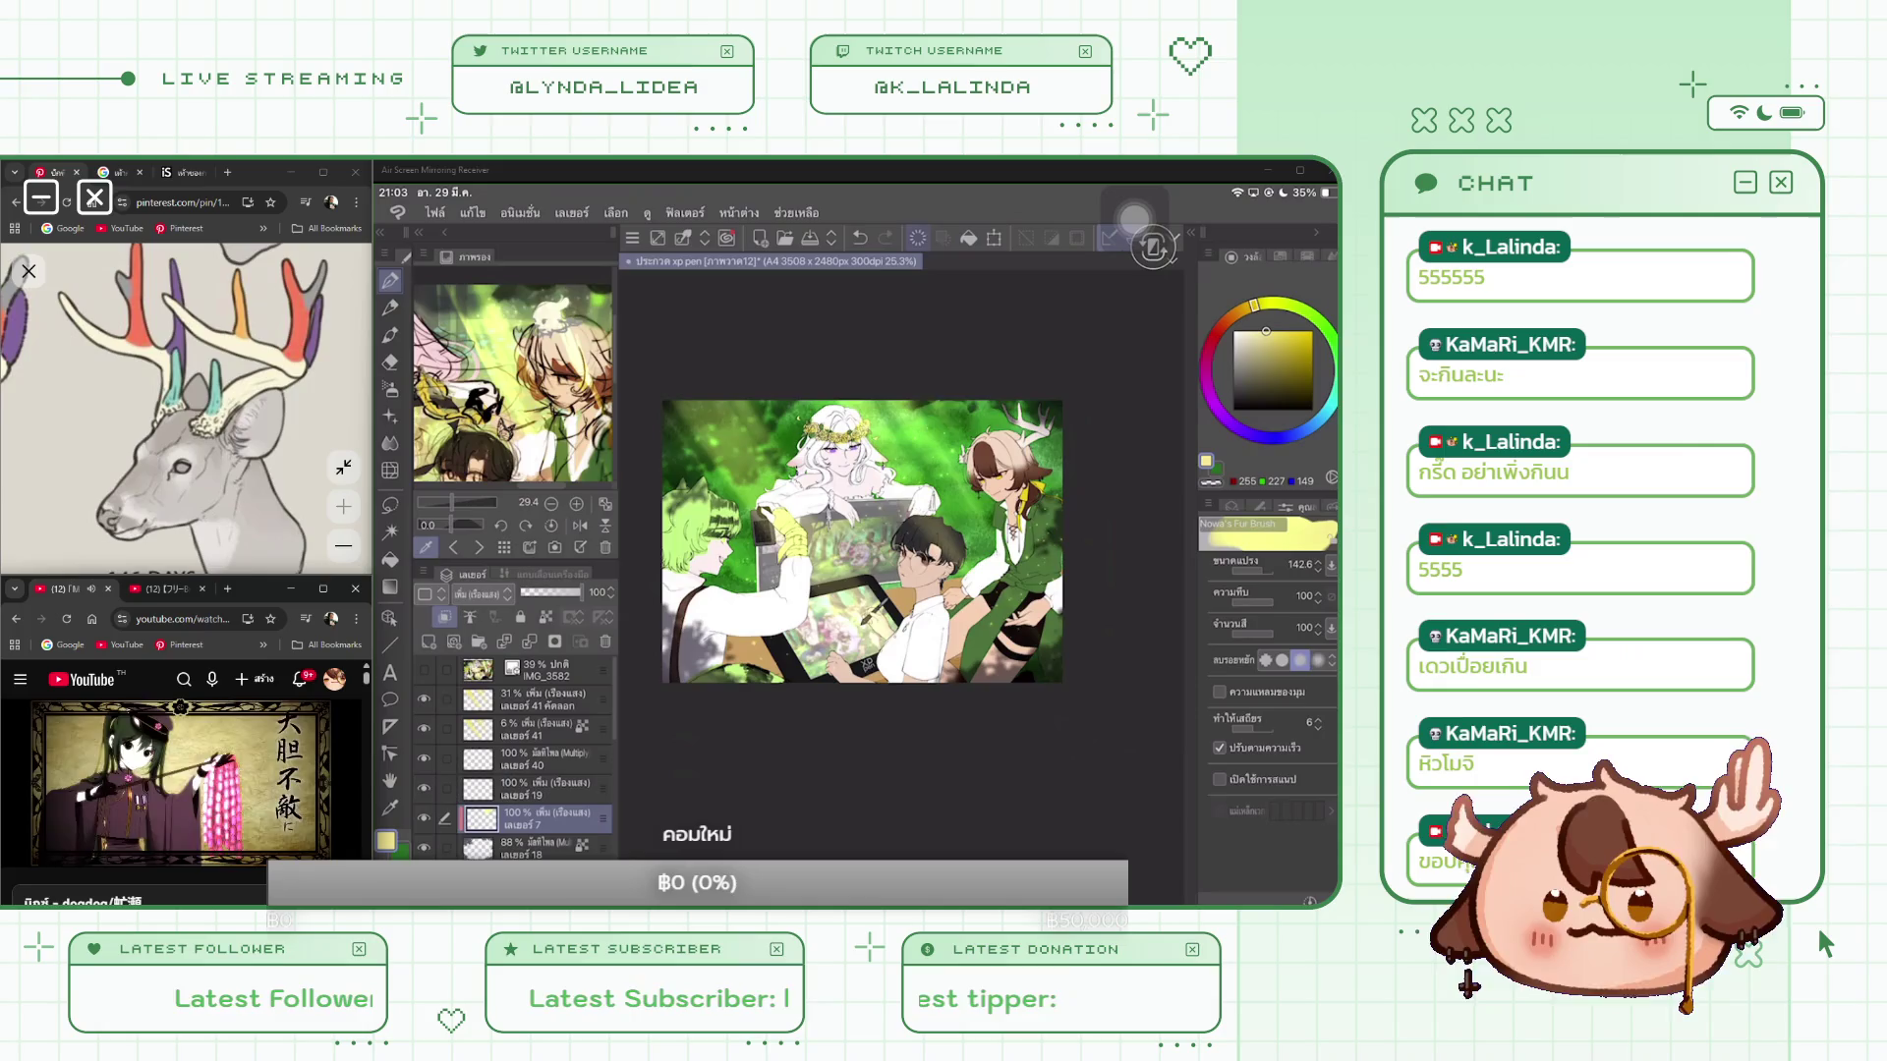
pyautogui.click(1233, 506)
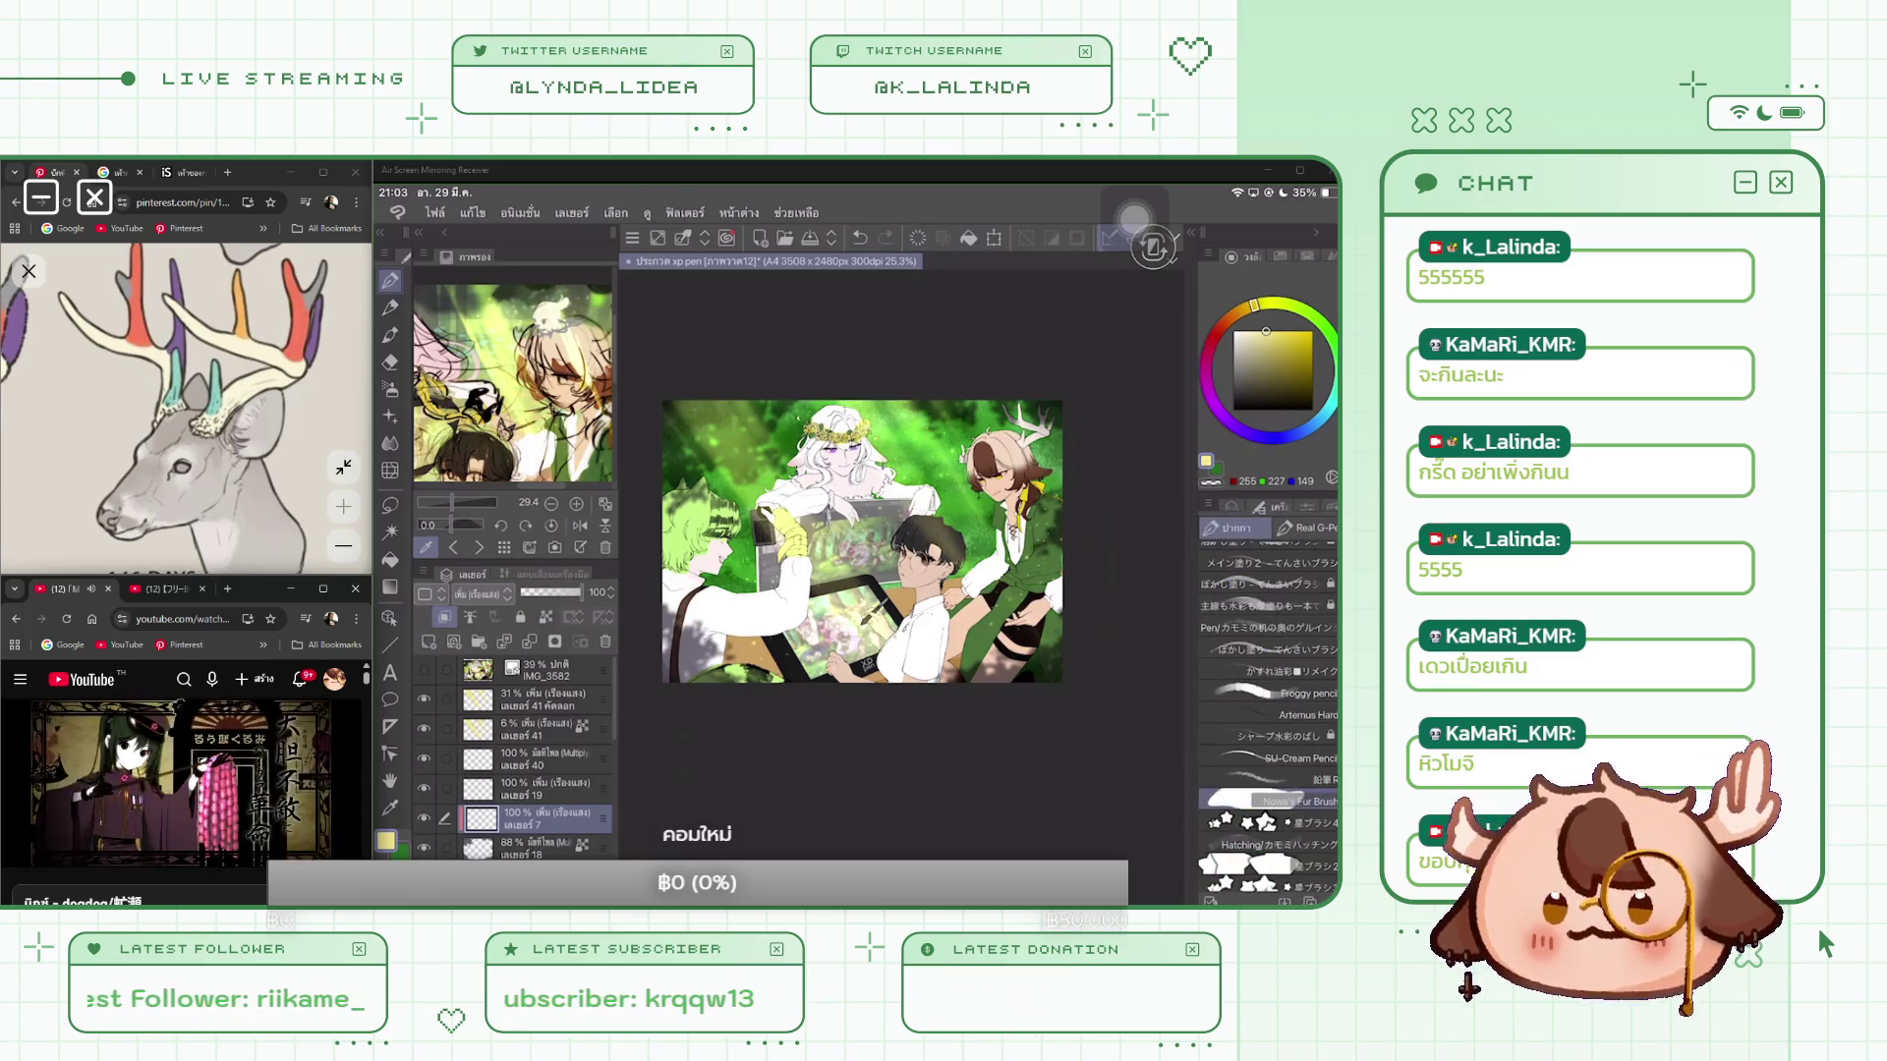
# Step: Browse the brush sub-tool list, then bring up the Select menu
pyautogui.scroll(-5, 1268, 707)
pyautogui.scroll(-5, 1268, 707)
pyautogui.scroll(-5, 1268, 707)
pyautogui.scroll(-3, 1268, 708)
pyautogui.scroll(-3, 1267, 708)
pyautogui.scroll(-3, 1268, 707)
pyautogui.scroll(-3, 1267, 708)
pyautogui.scroll(-5, 1268, 708)
pyautogui.scroll(2, 1268, 708)
pyautogui.scroll(3, 1267, 707)
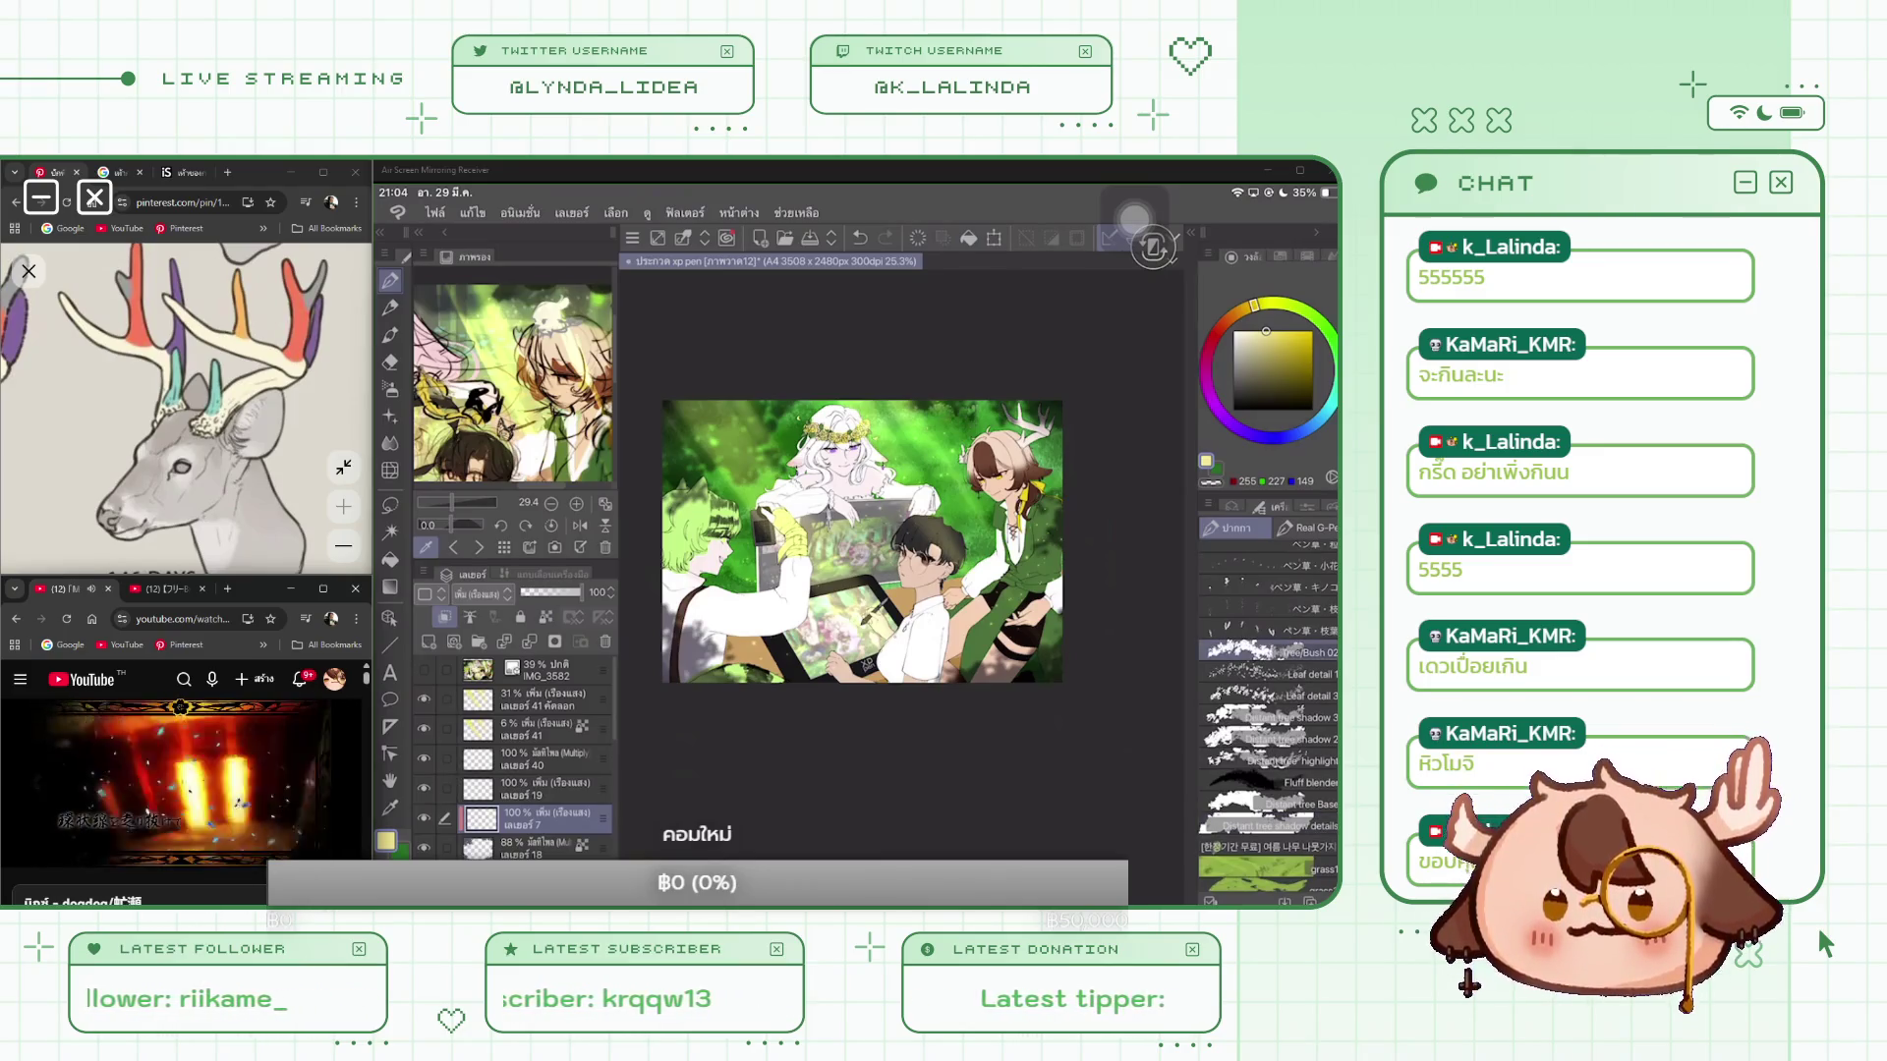
pyautogui.scroll(2, 869, 580)
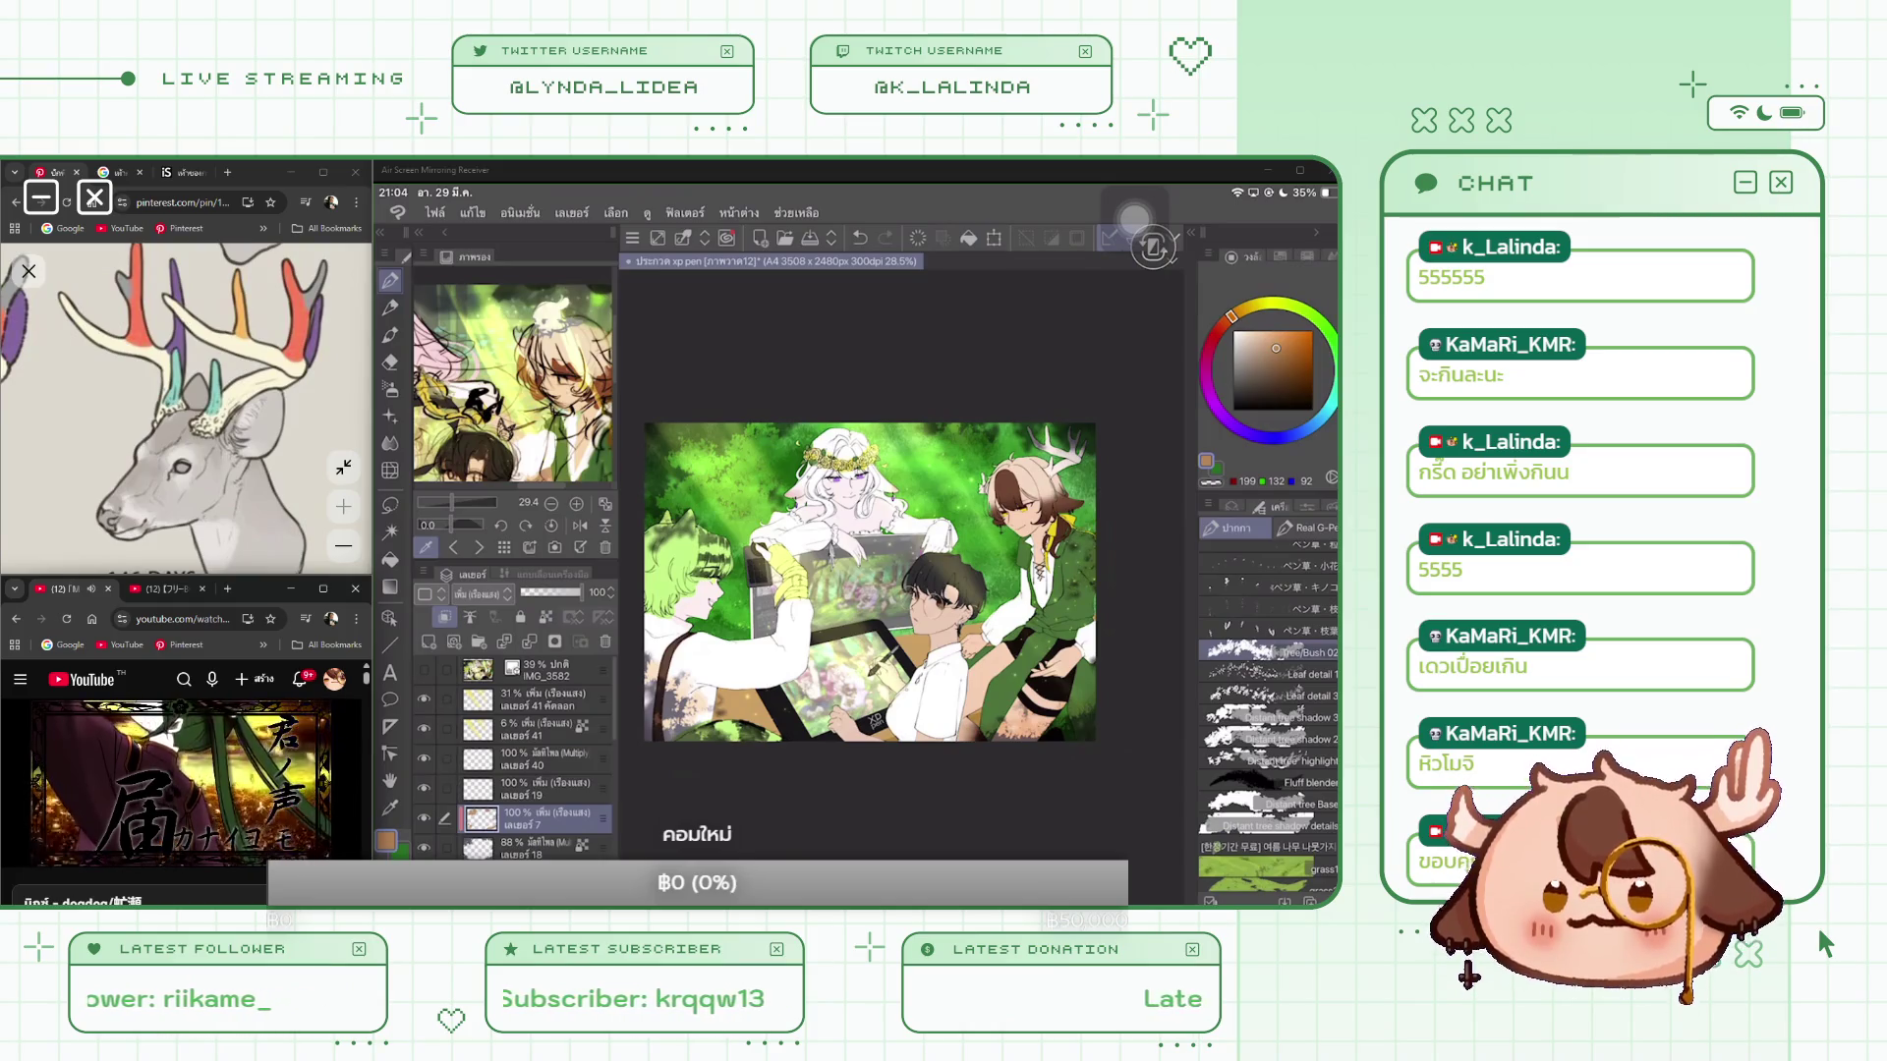
pyautogui.click(615, 212)
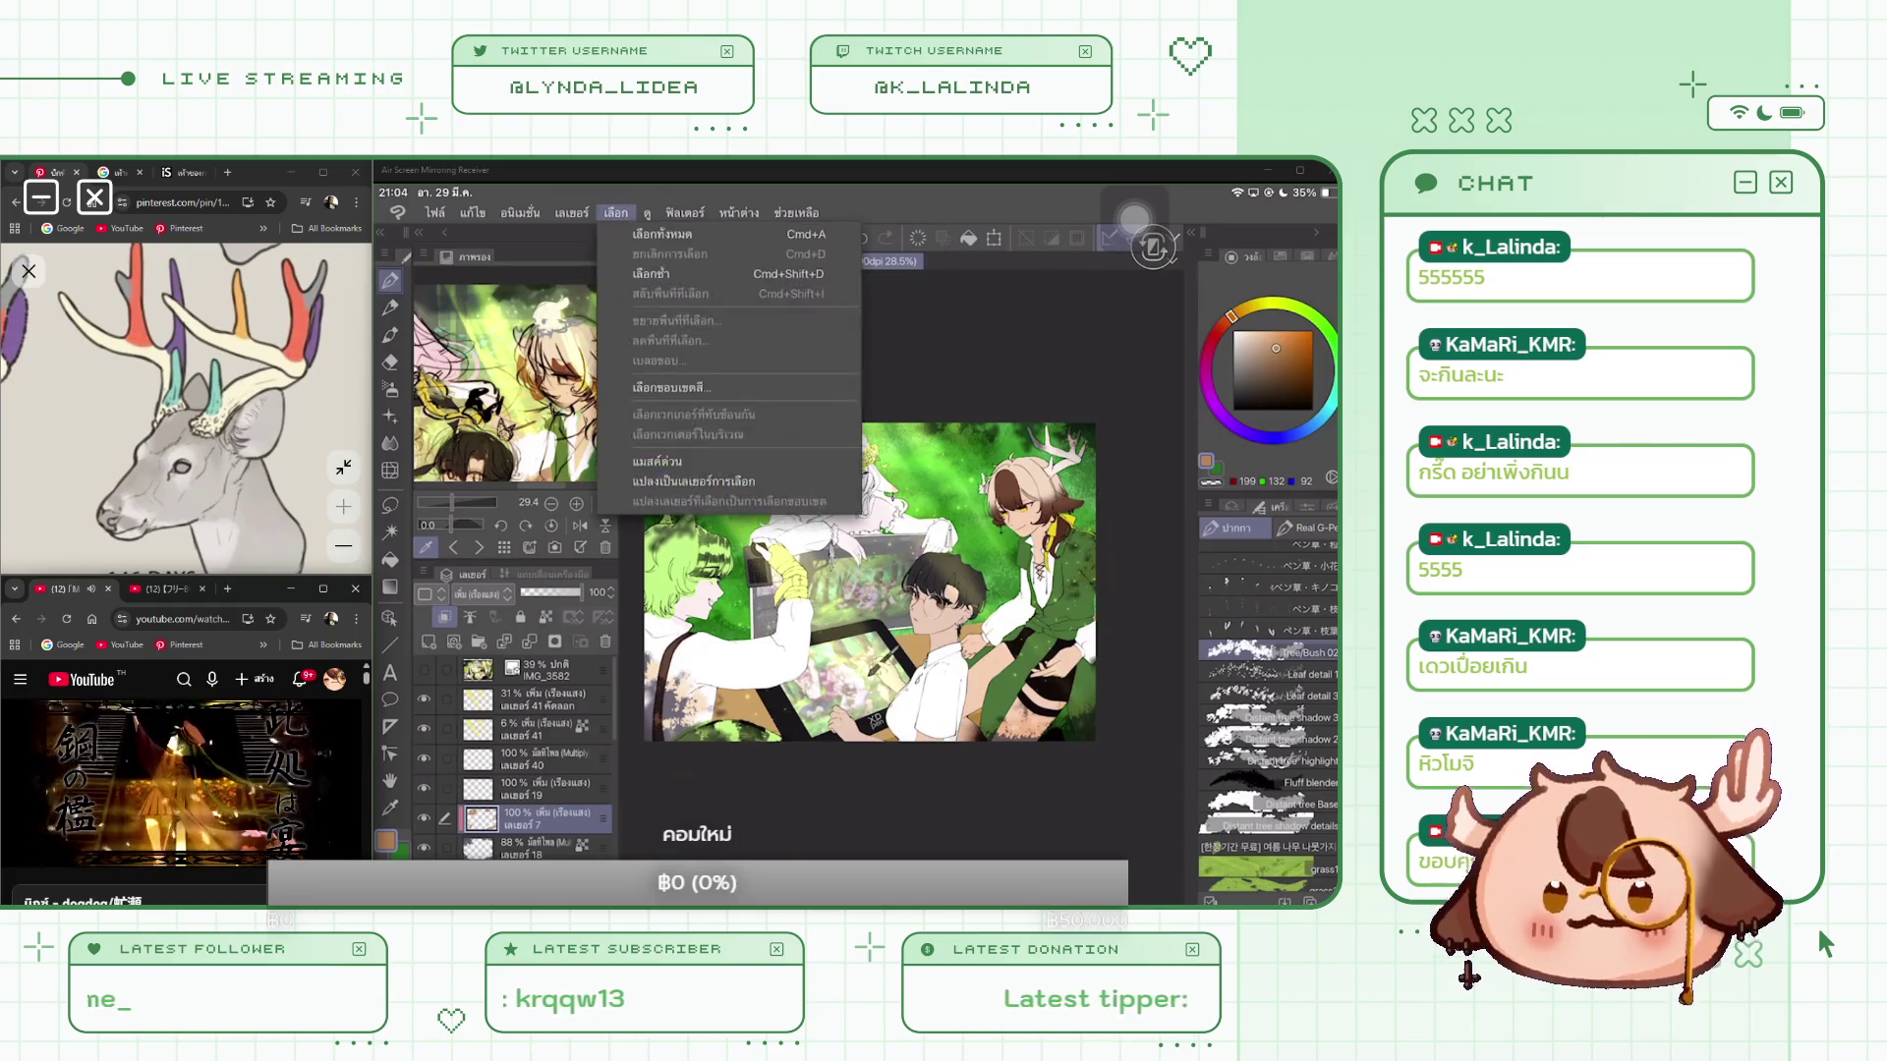
# Step: Launch the blur filter from Filter > Blur to show its settings dialog
pyautogui.click(685, 212)
pyautogui.click(707, 301)
pyautogui.click(884, 343)
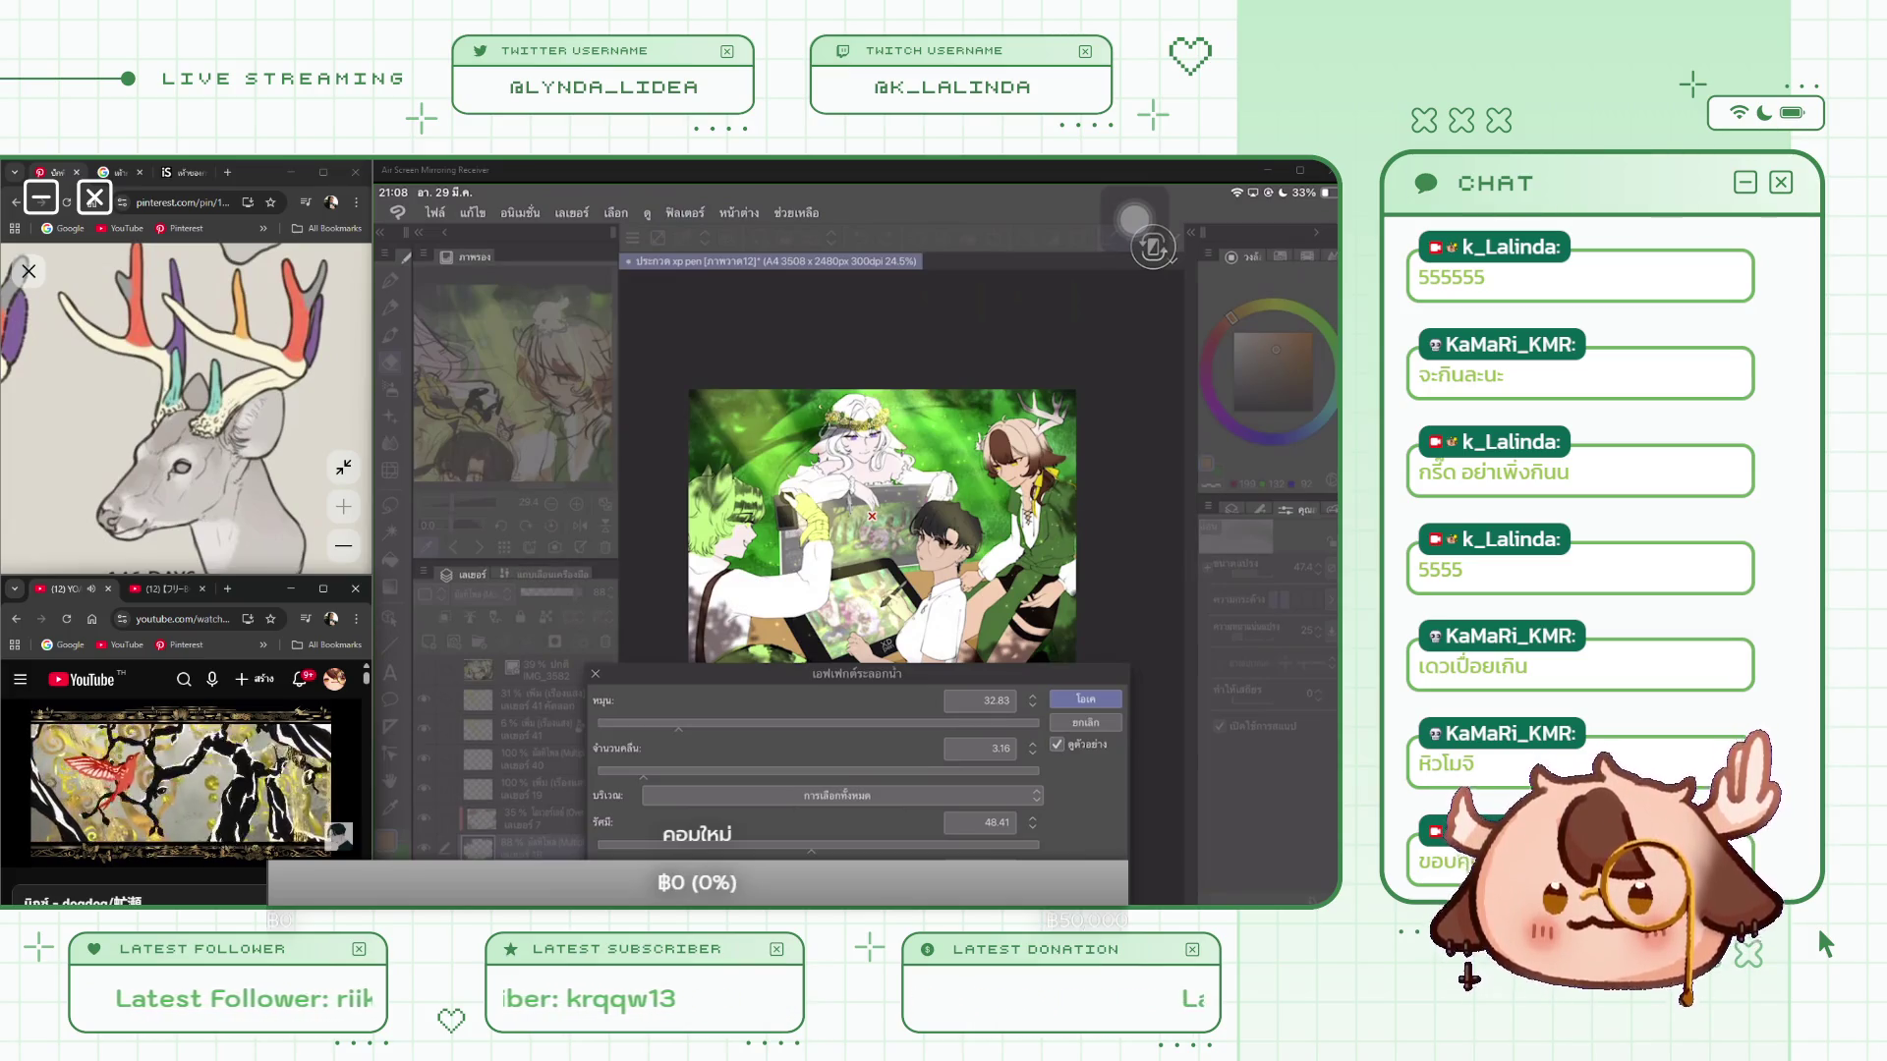
# Step: Compare the preview, set the blur values to about 45.37 and 0.10, and apply the filter
pyautogui.click(1056, 744)
pyautogui.click(1057, 744)
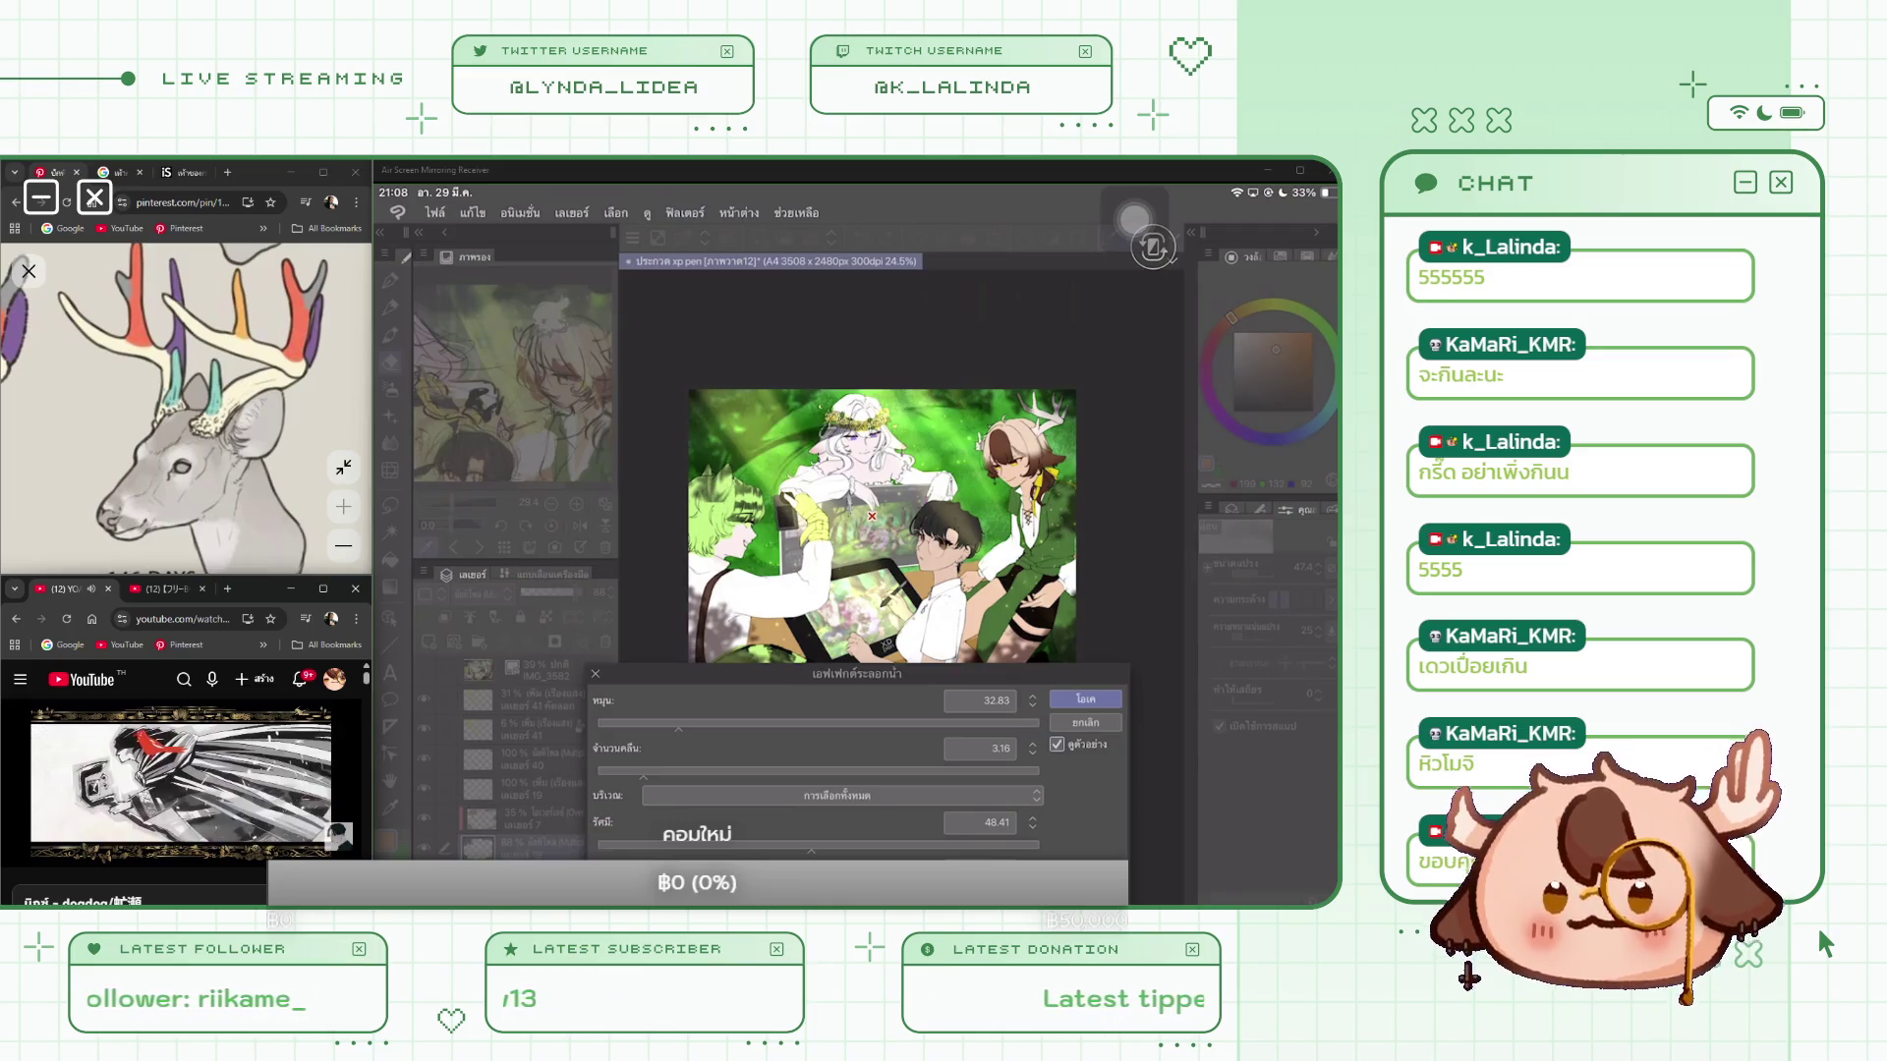
pyautogui.moveTo(644, 775); pyautogui.dragTo(786, 775)
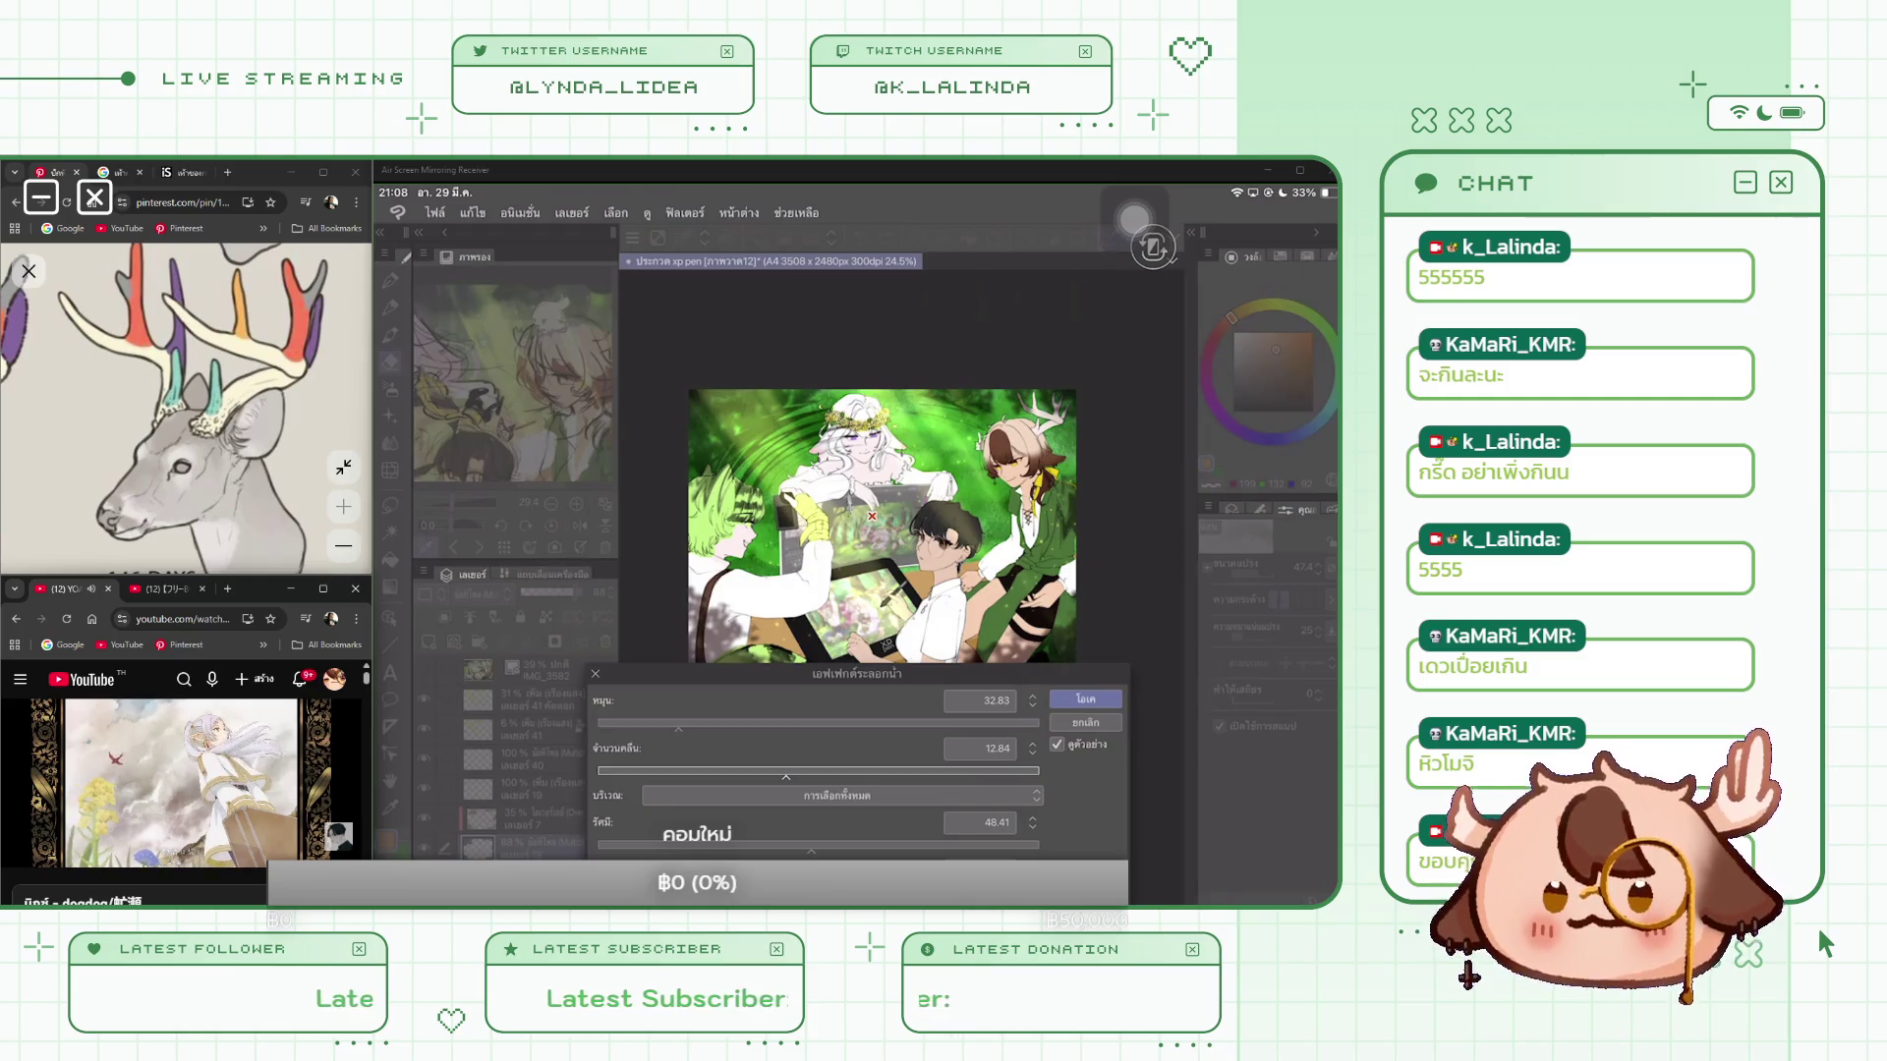
pyautogui.moveTo(785, 775)
pyautogui.mouseDown()
pyautogui.moveTo(599, 773)
pyautogui.moveTo(648, 728)
pyautogui.moveTo(627, 728)
pyautogui.mouseUp()
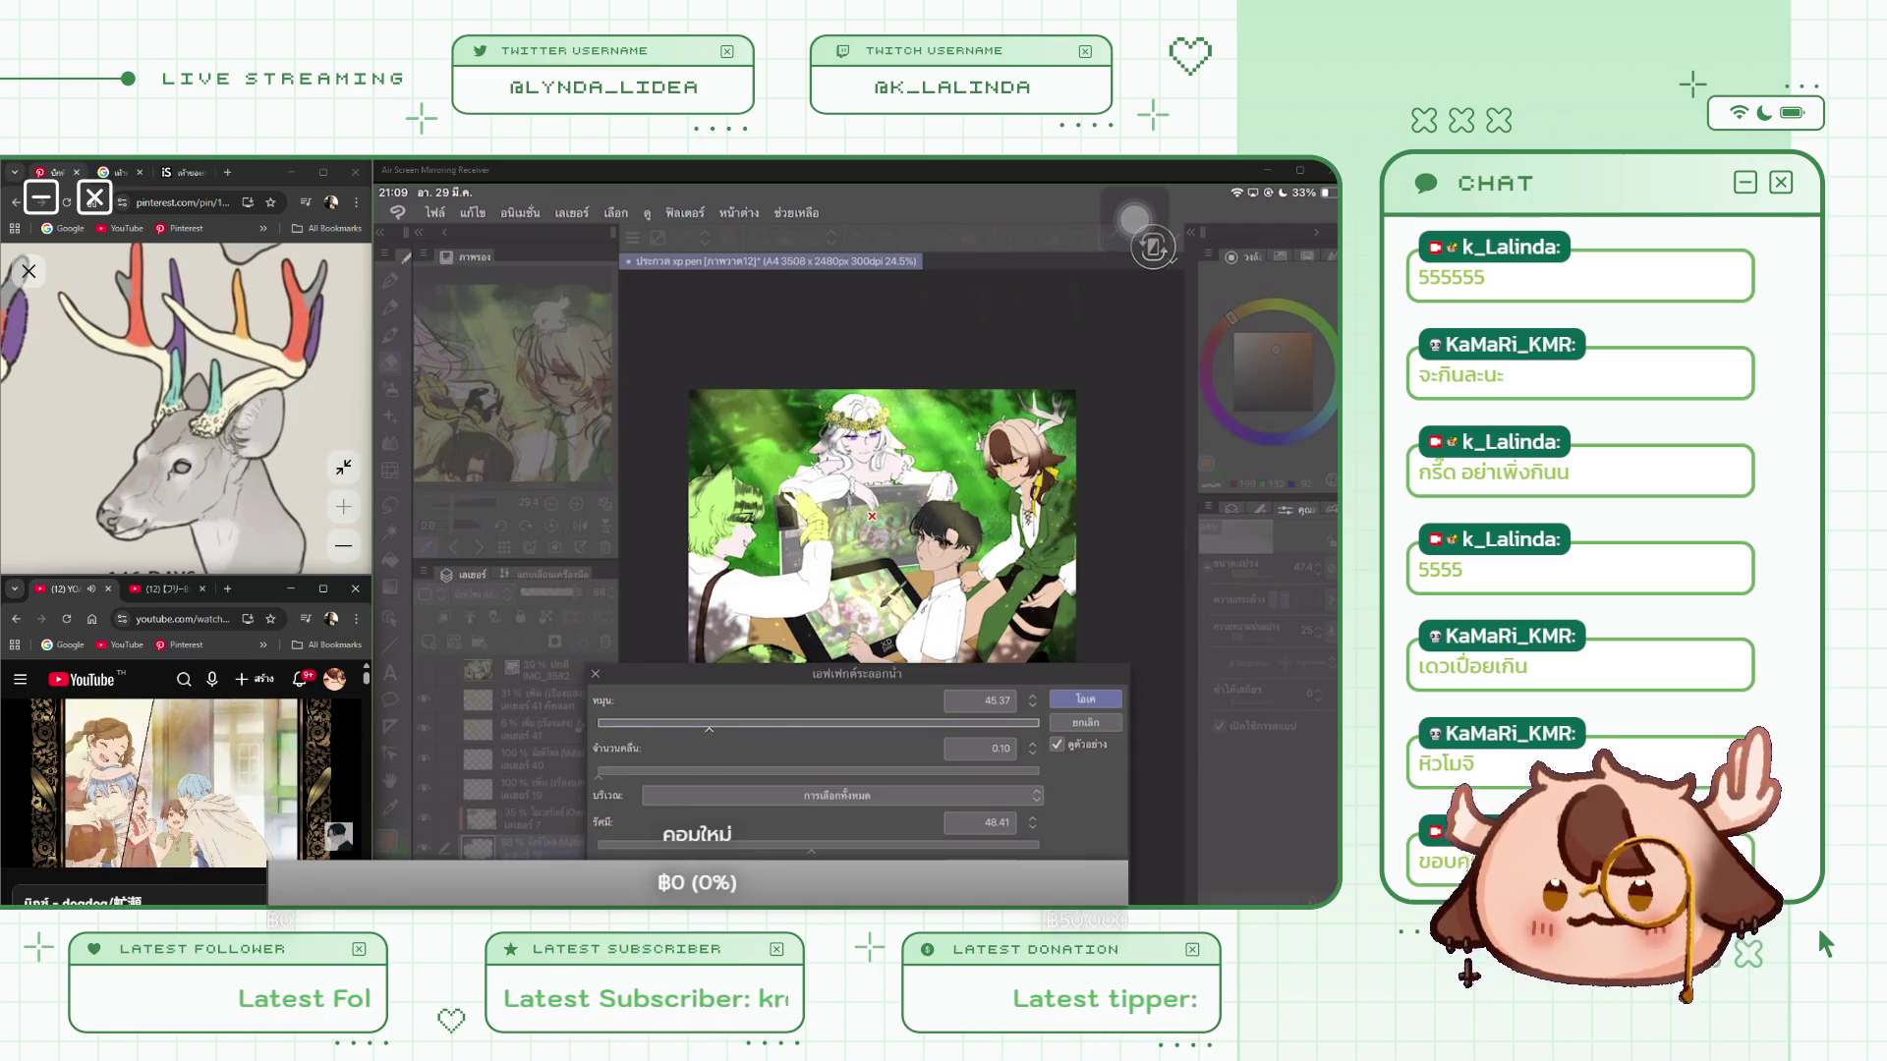
pyautogui.moveTo(709, 728); pyautogui.dragTo(807, 728)
pyautogui.click(1084, 698)
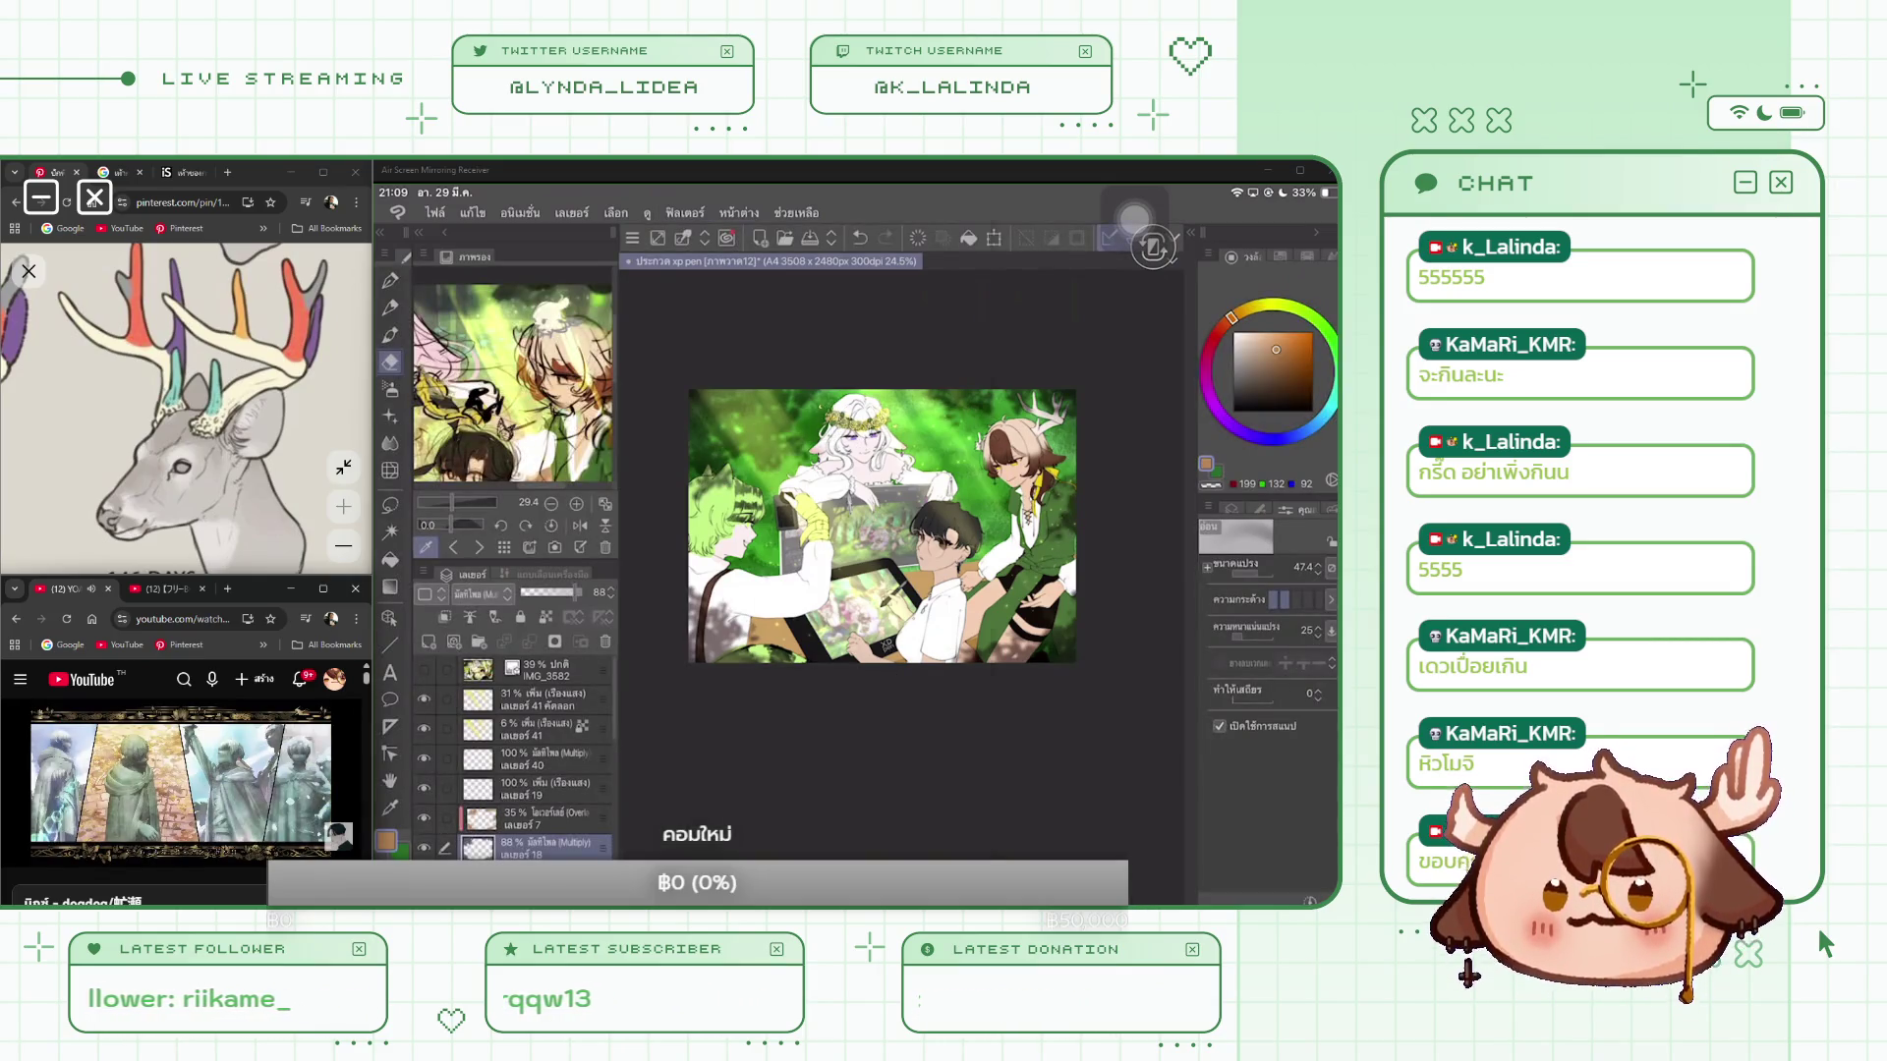
# Step: Switch to the Blend tool at size 2000 and adjust one of its properties
pyautogui.click(739, 212)
pyautogui.click(391, 471)
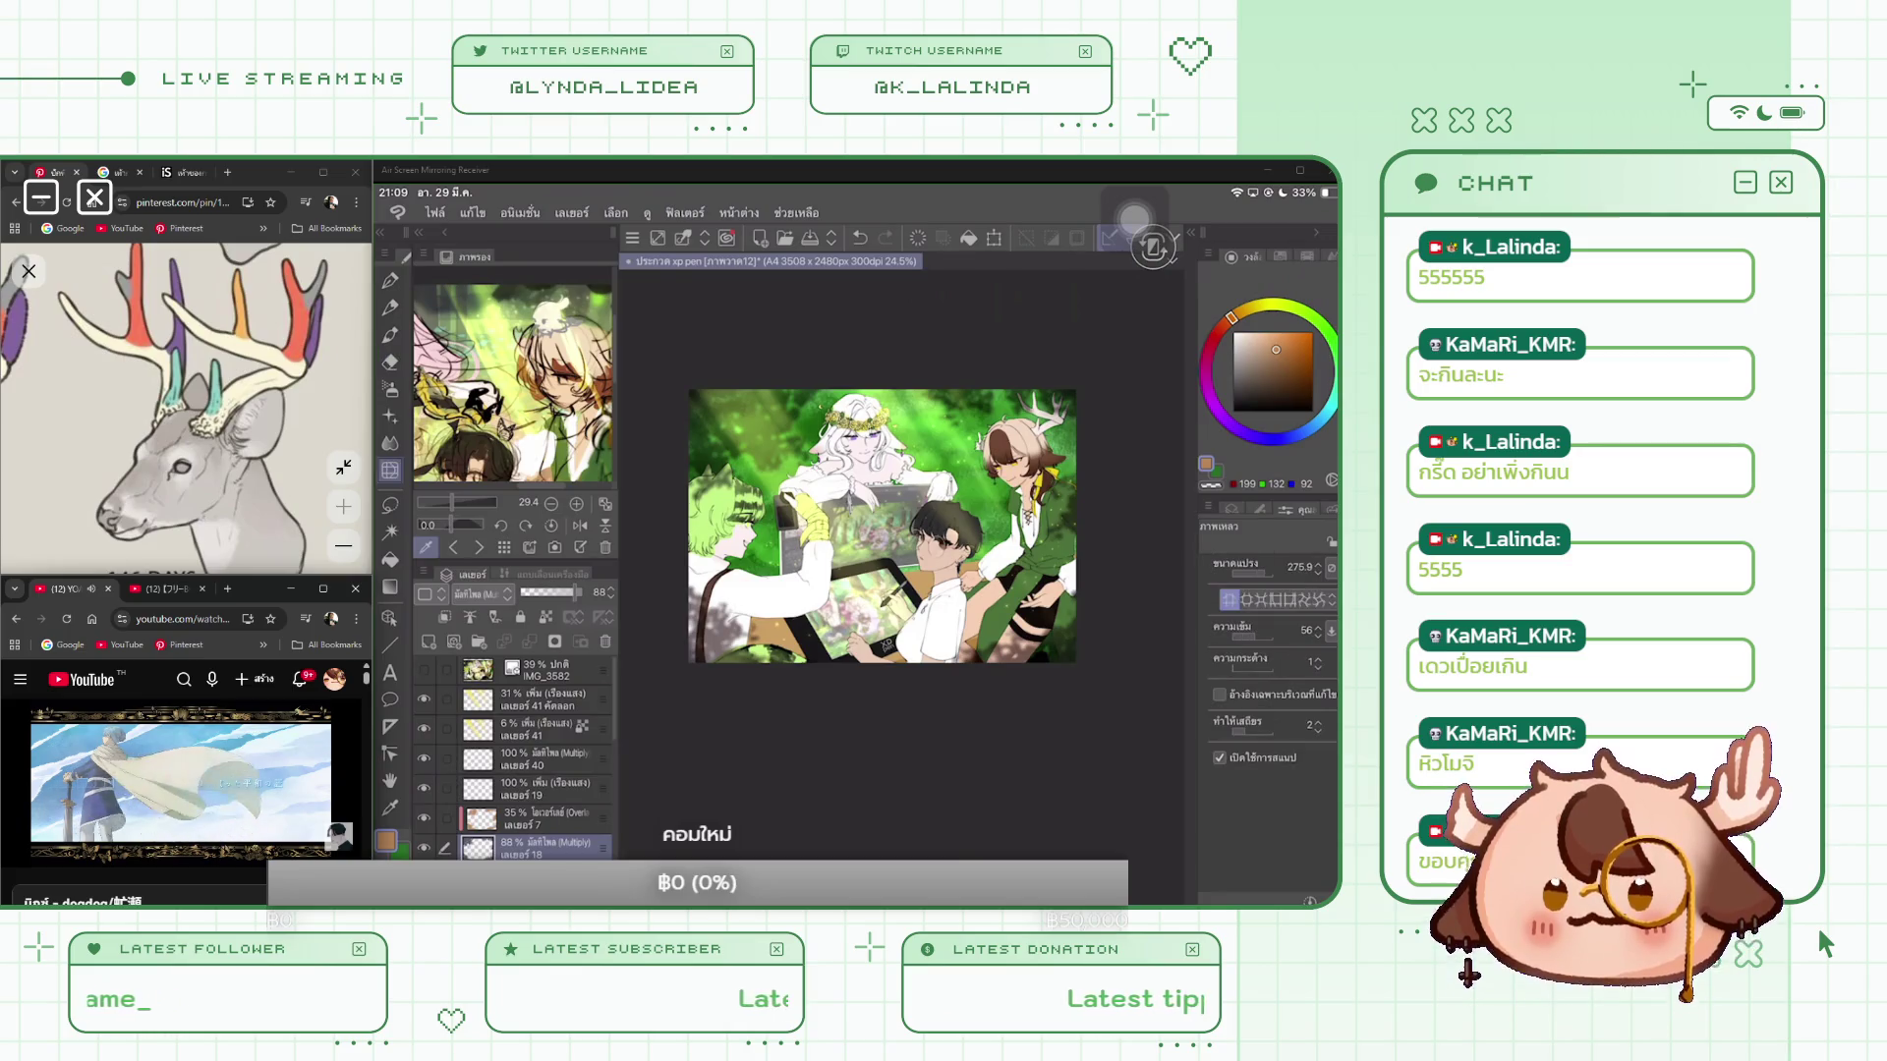
pyautogui.moveTo(1240, 573); pyautogui.dragTo(1307, 573)
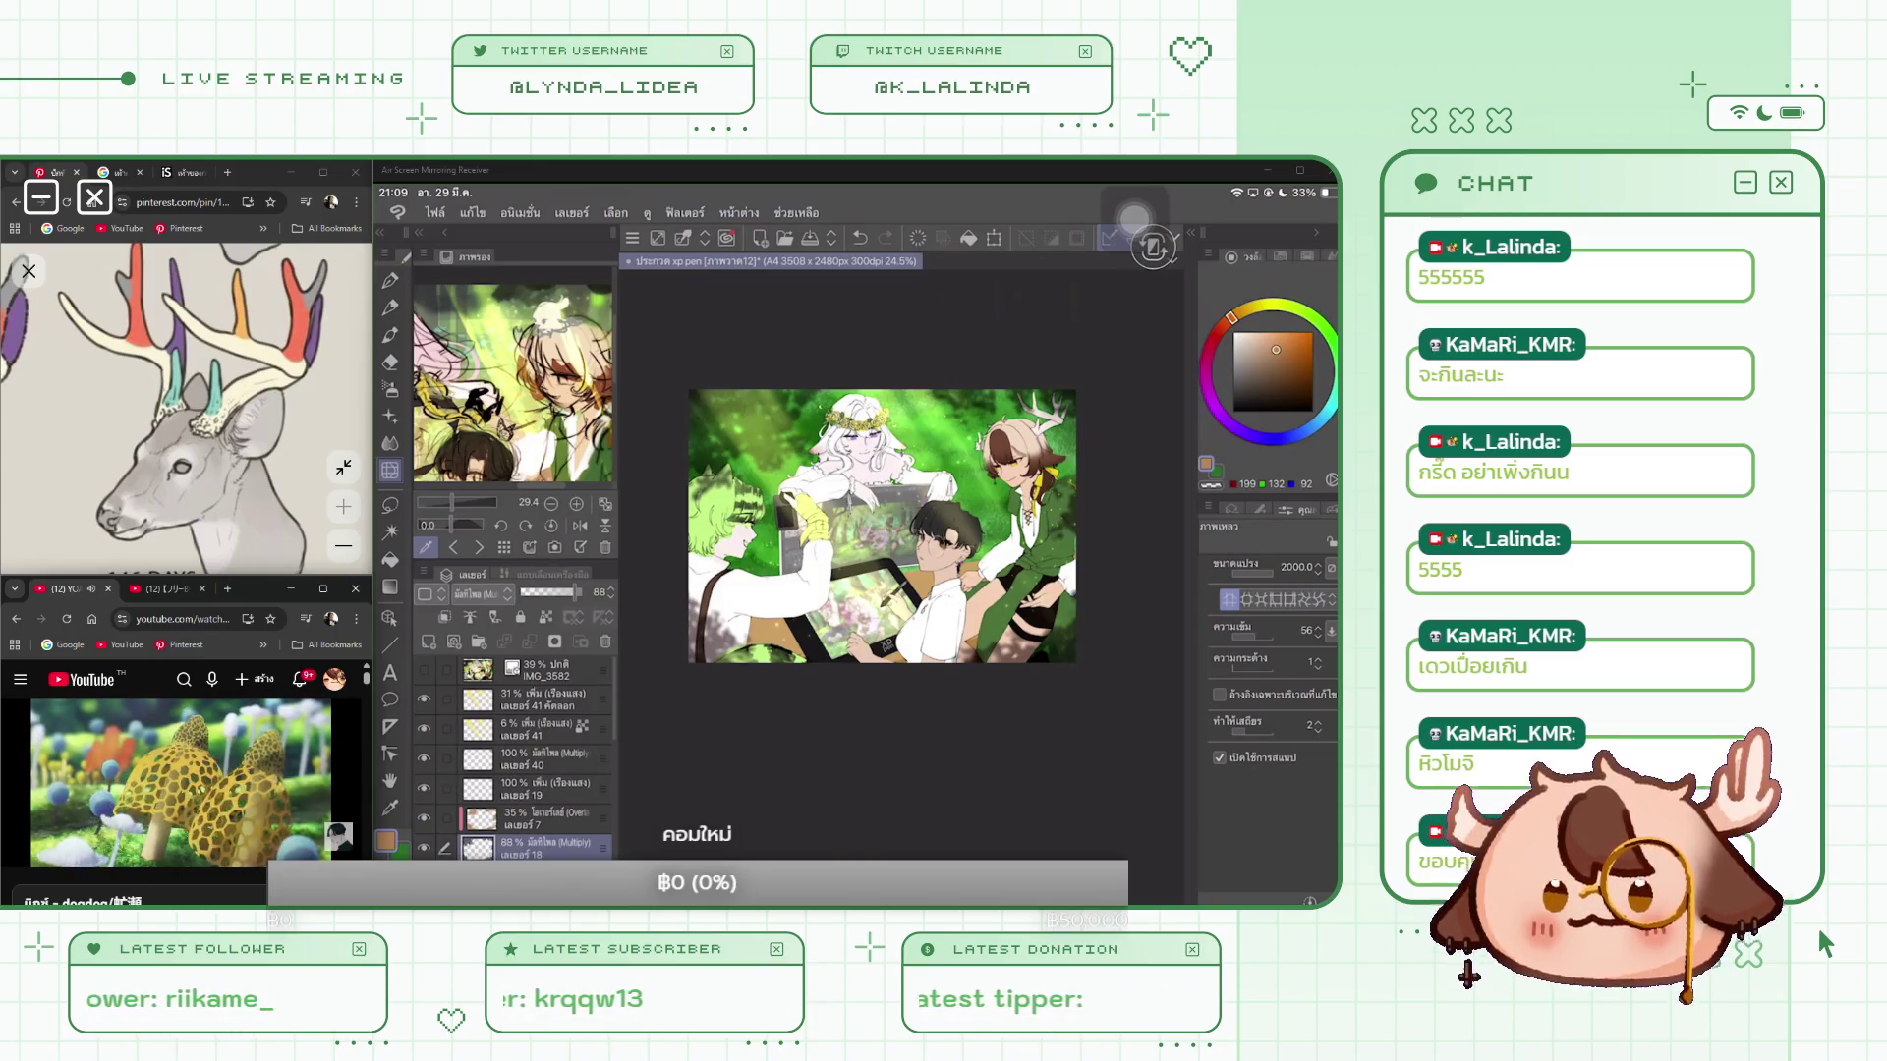
pyautogui.click(1273, 599)
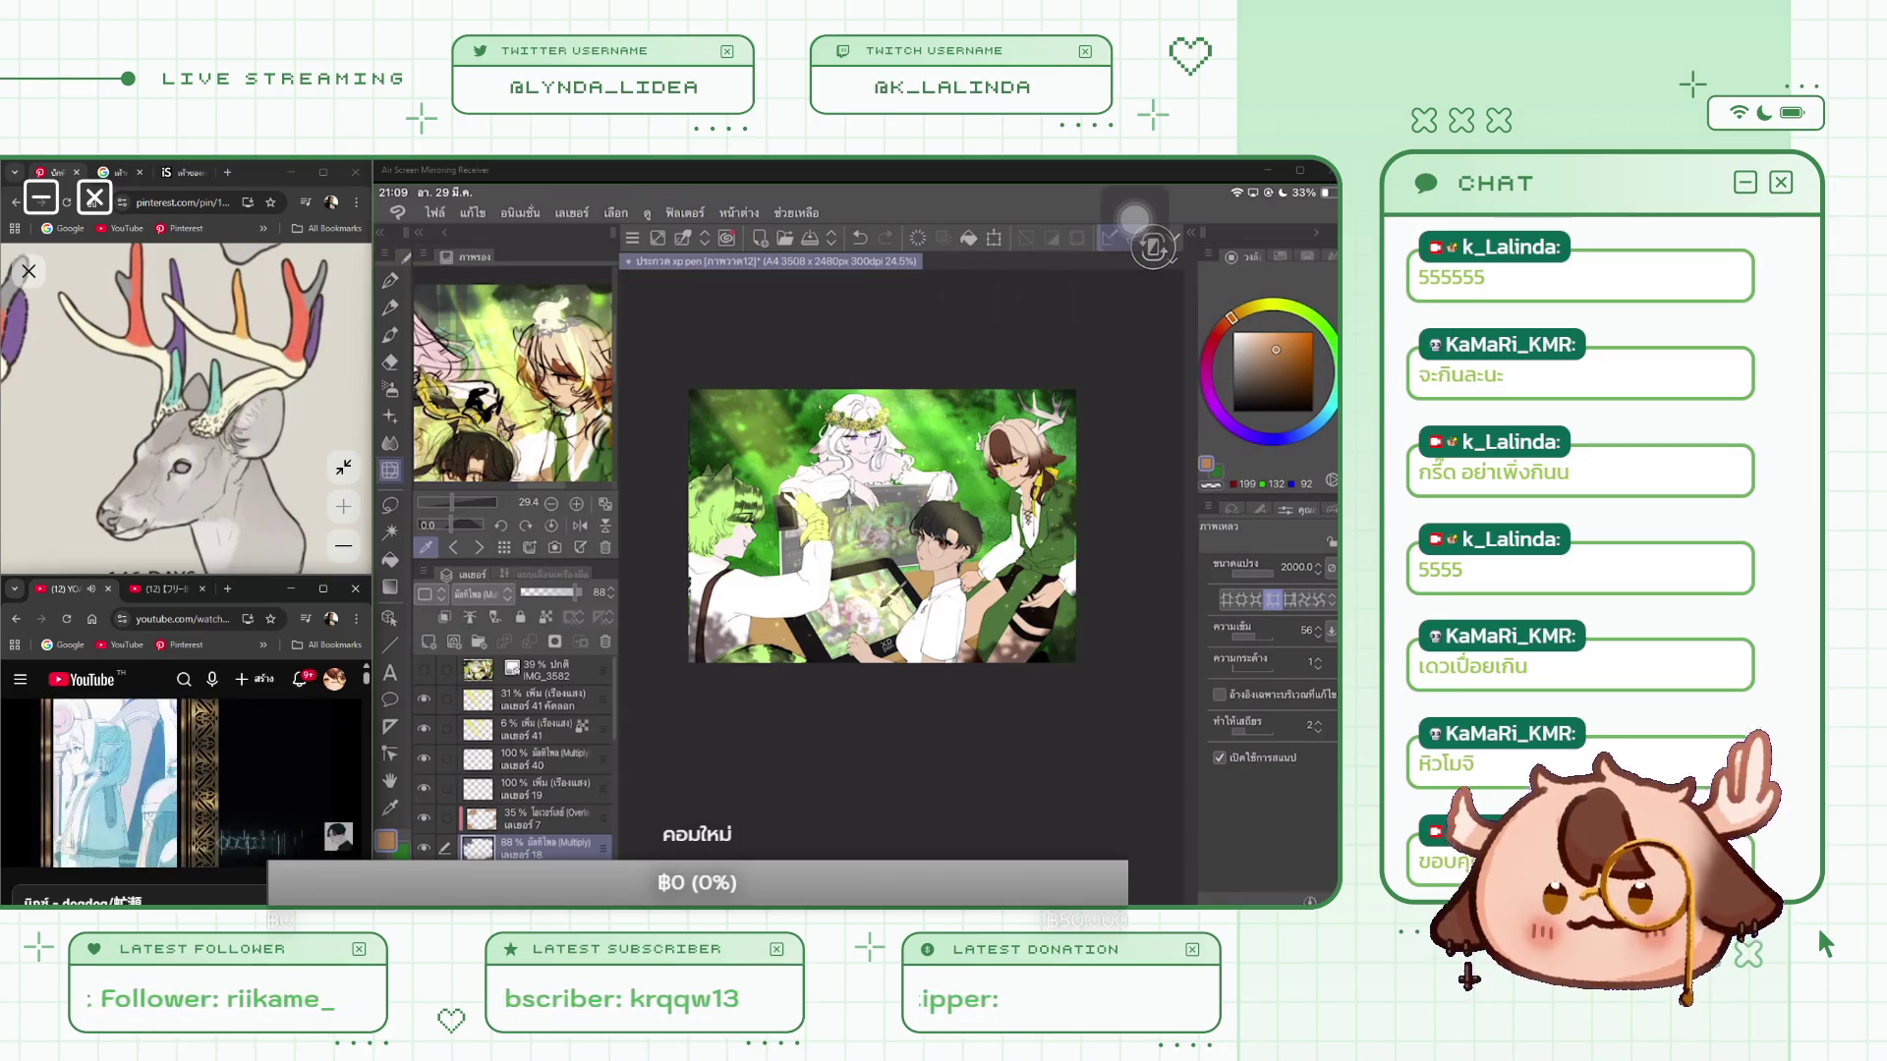
# Step: Undo two recent changes and lower layer 7's opacity to 41%
pyautogui.hotkey('ctrl', 'z')
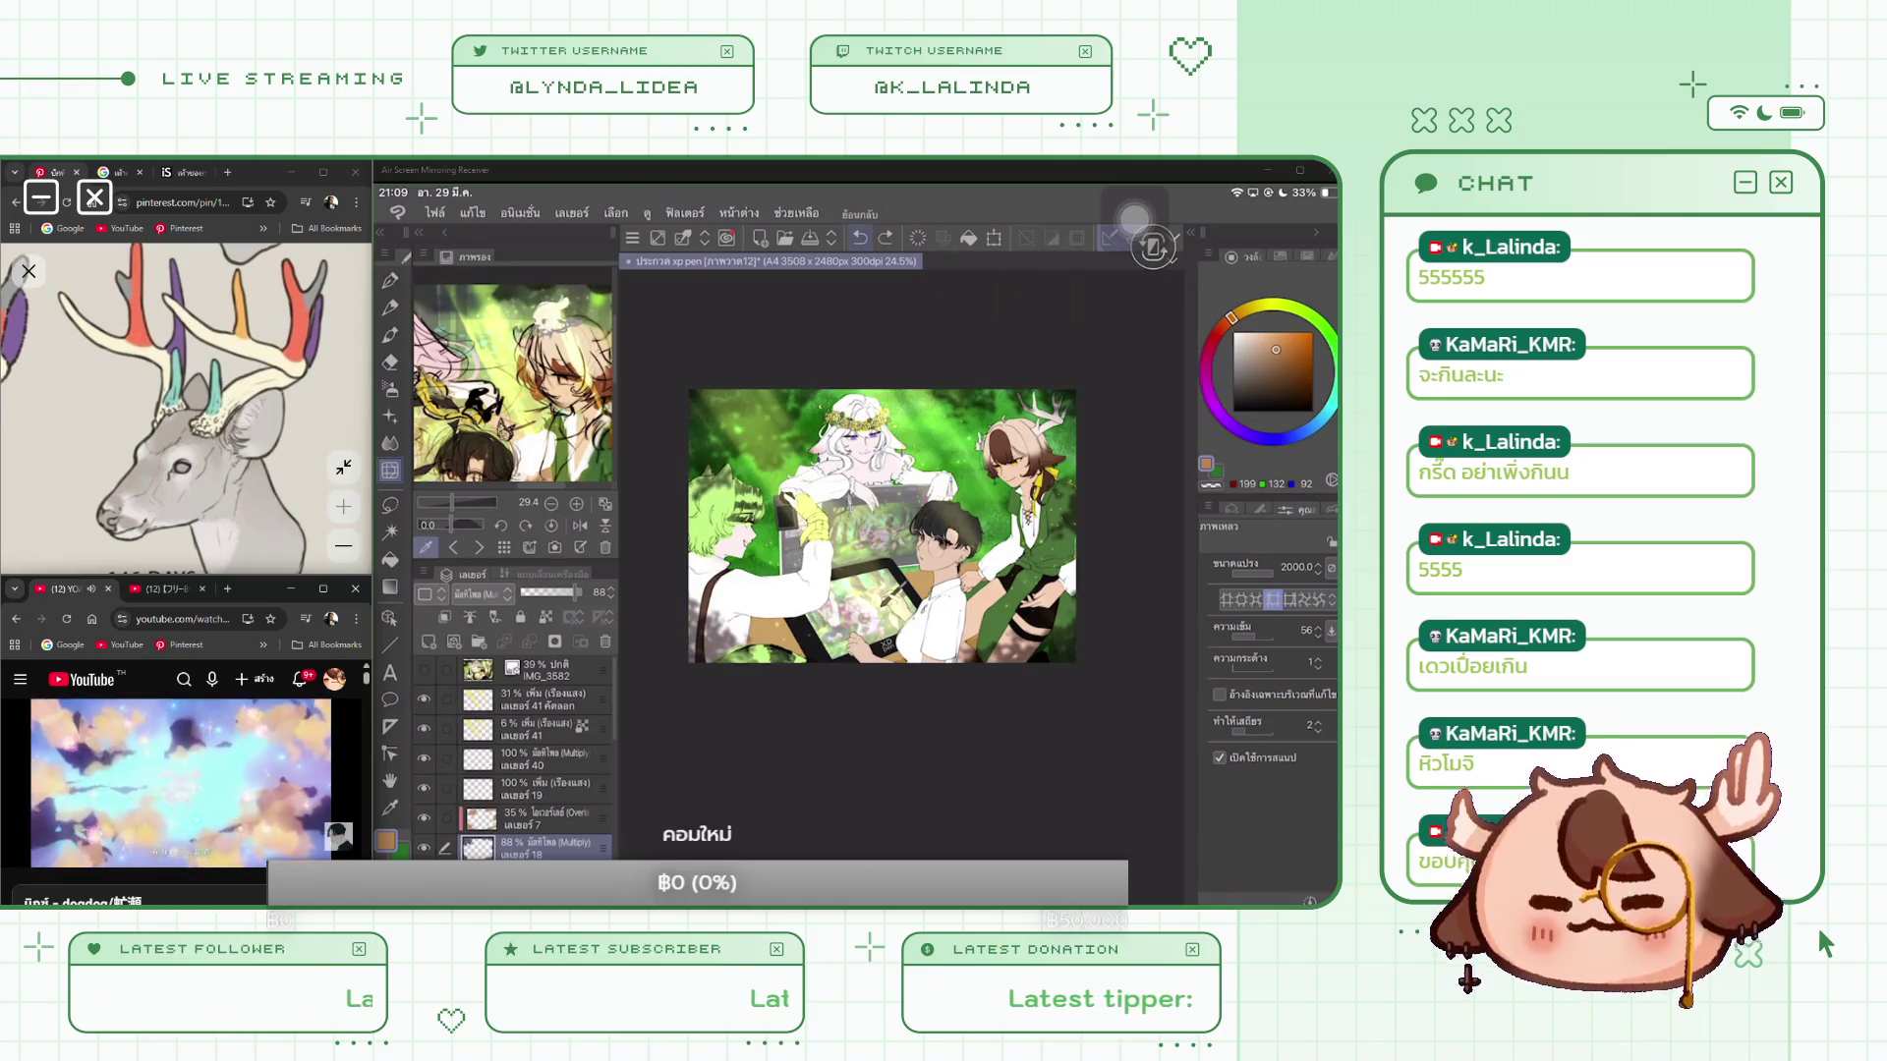
pyautogui.hotkey('ctrl', 'z')
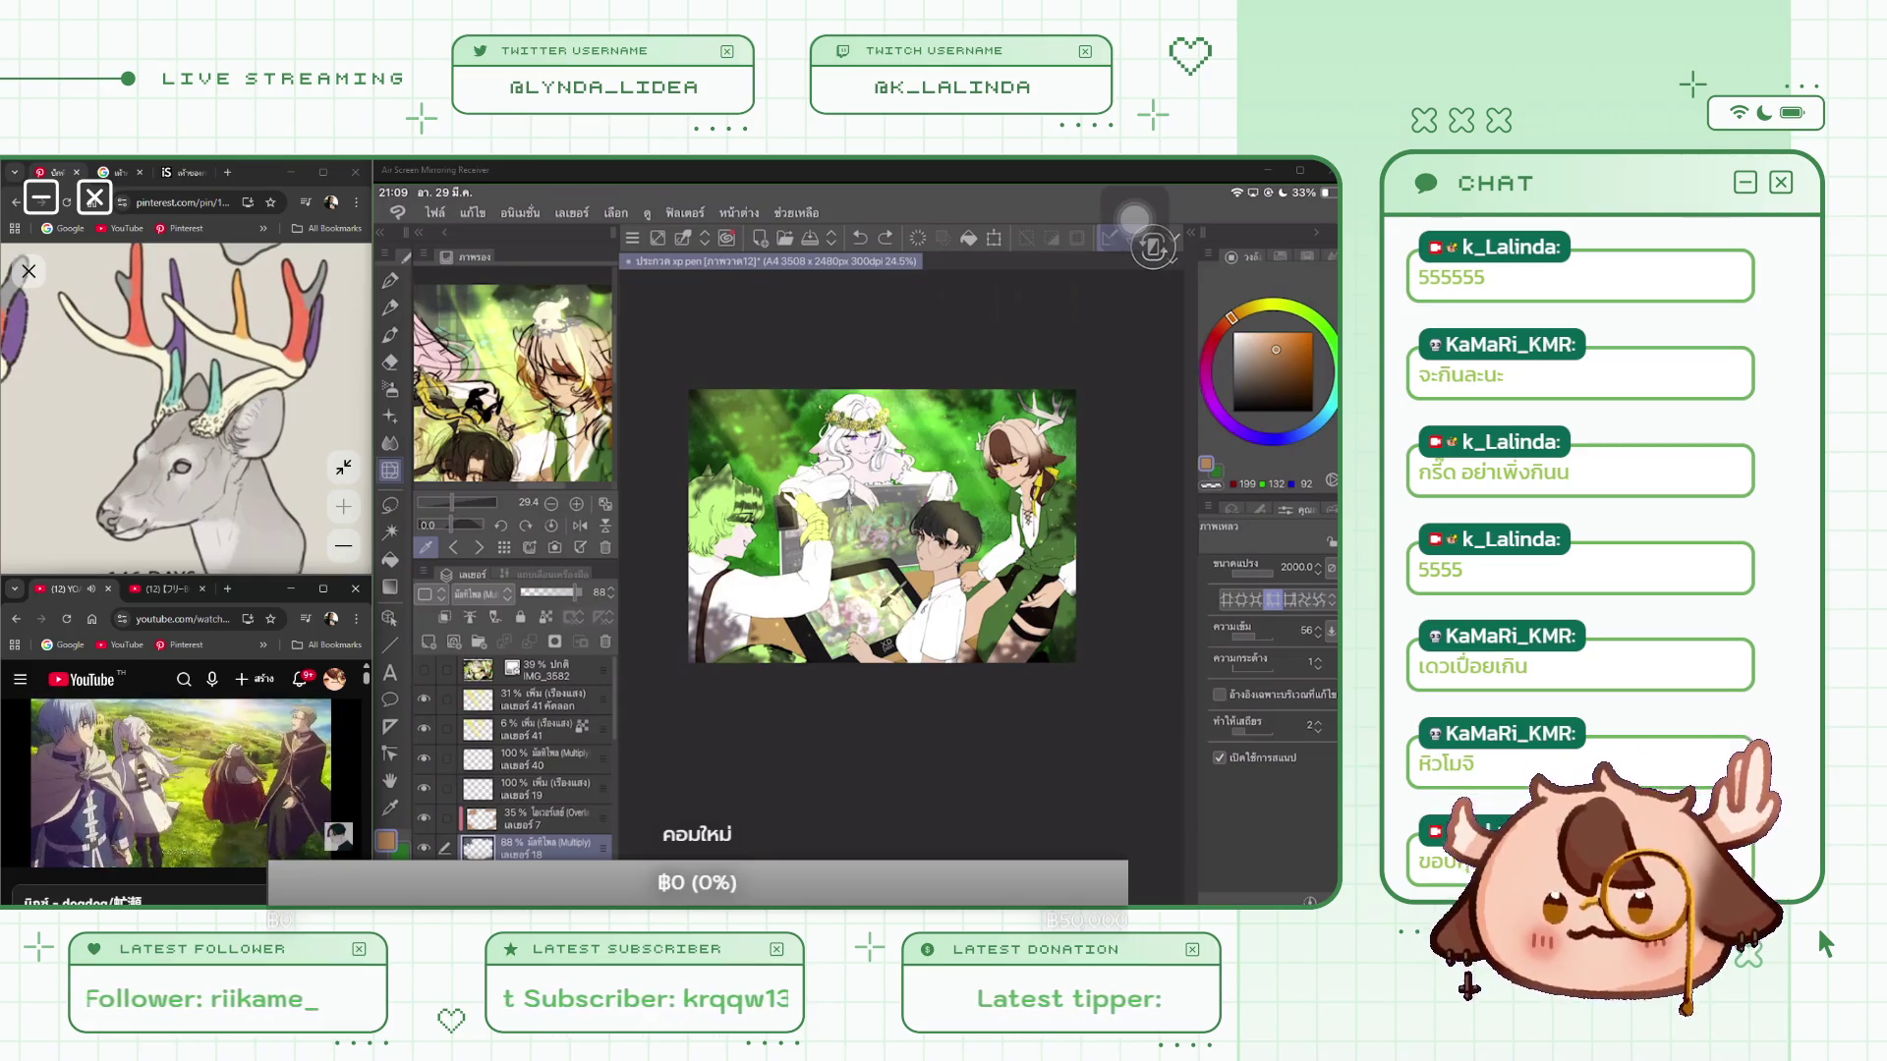
pyautogui.click(550, 819)
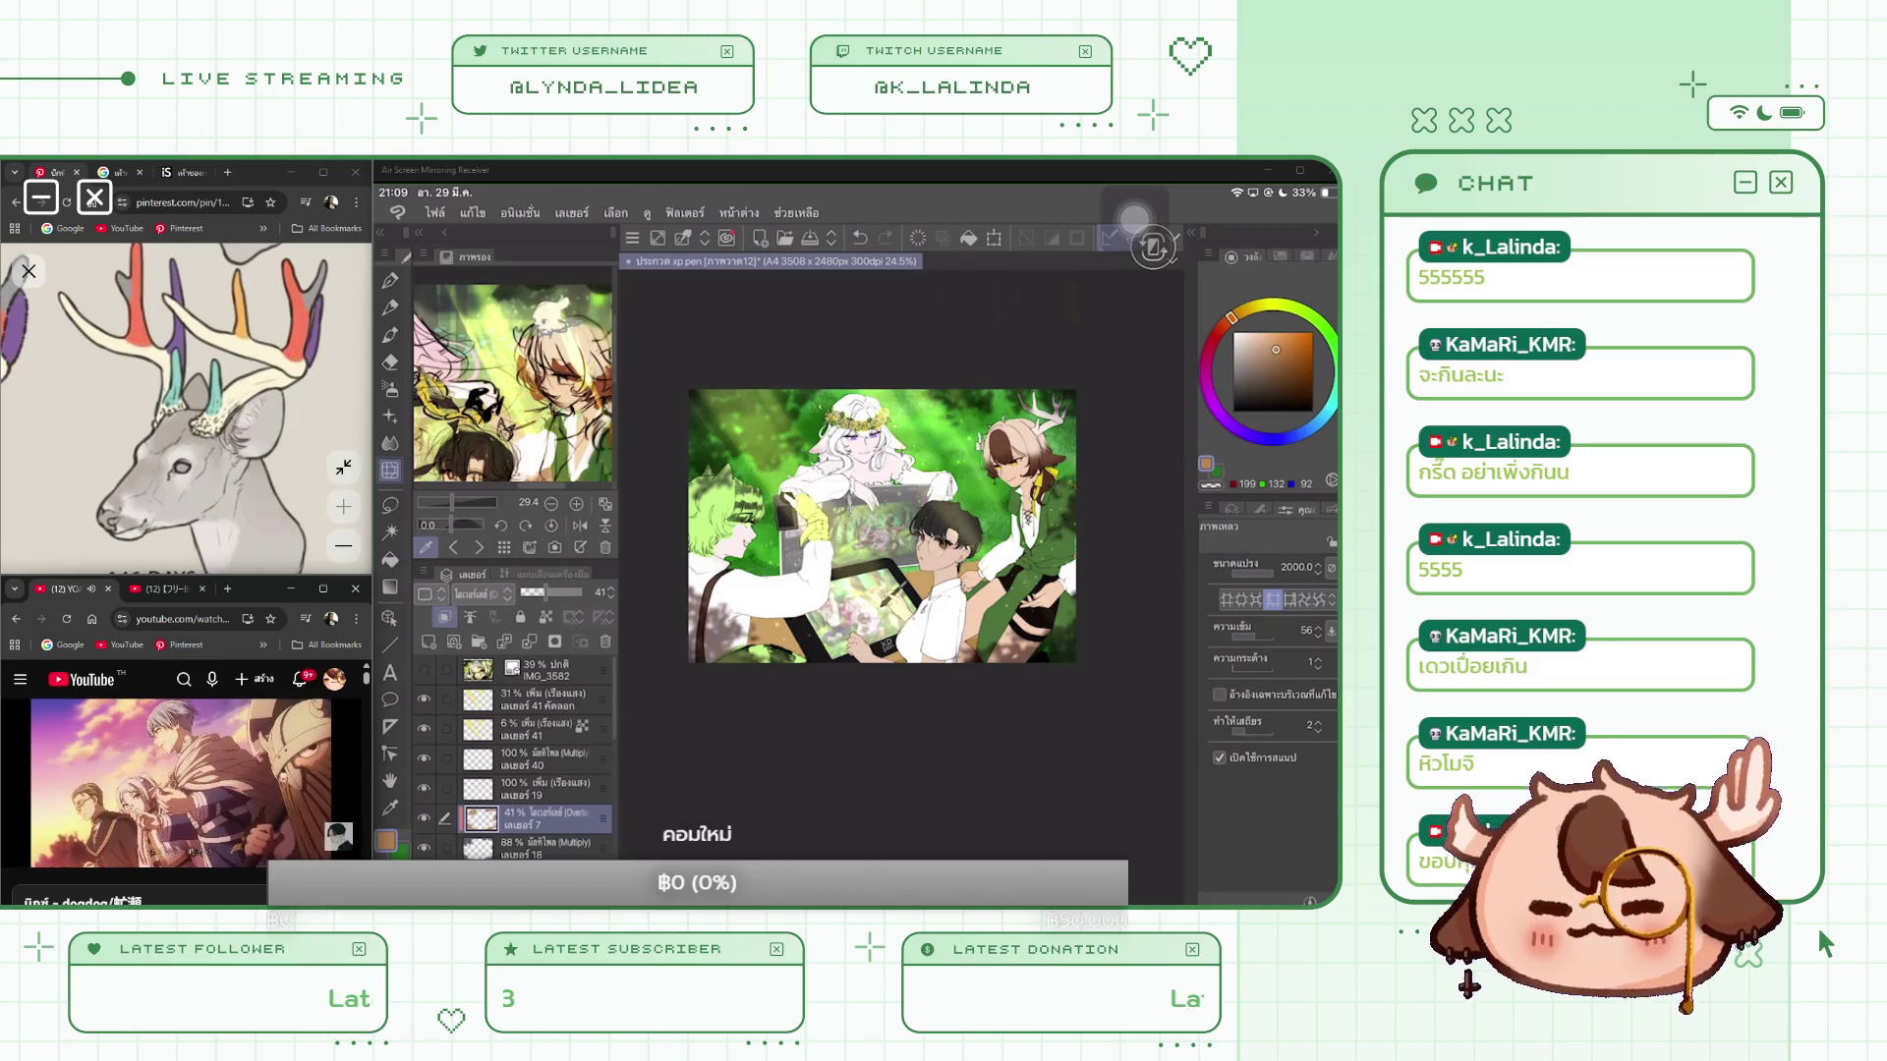
pyautogui.moveTo(568, 592); pyautogui.dragTo(547, 592)
# Step: Lasso a region of the picture, nudge it slightly upward, and commit the transform
pyautogui.click(390, 504)
pyautogui.moveTo(727, 543)
pyautogui.mouseDown()
pyautogui.moveTo(1121, 727)
pyautogui.moveTo(1175, 590)
pyautogui.mouseUp()
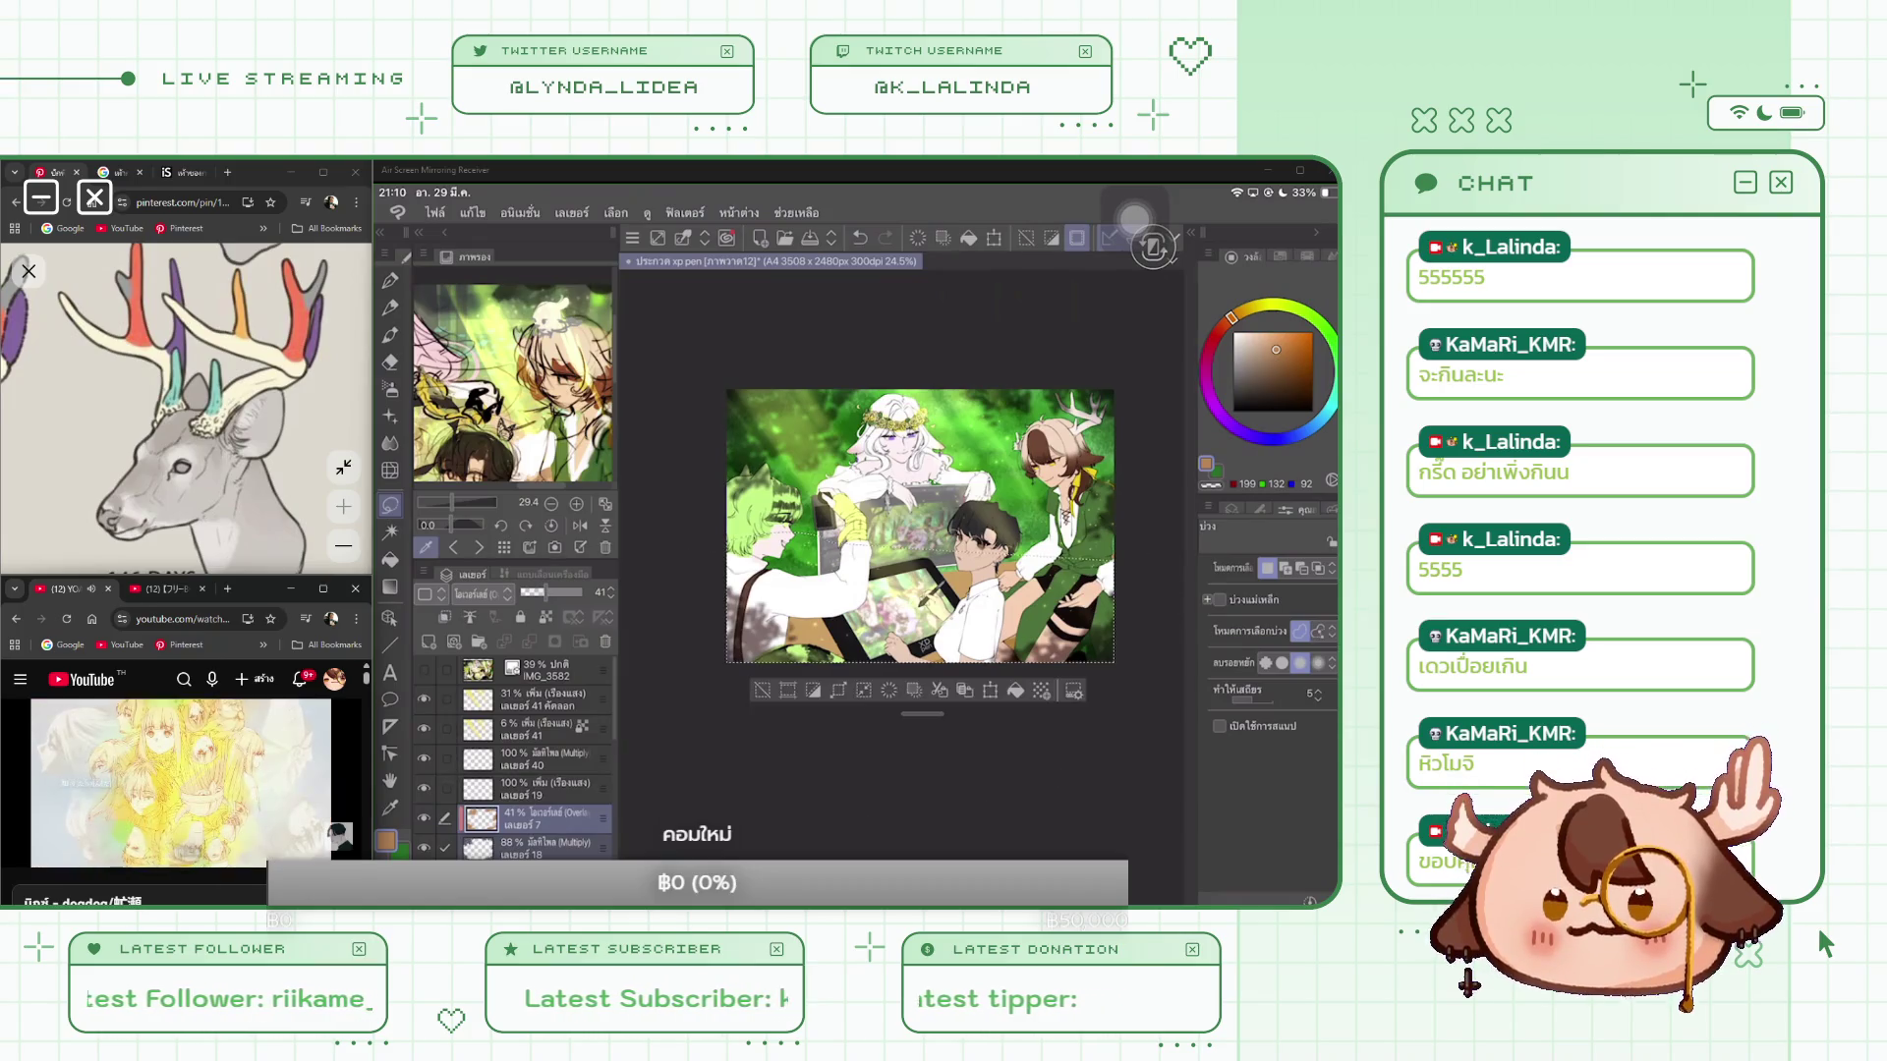
pyautogui.hotkey('ctrl', 't')
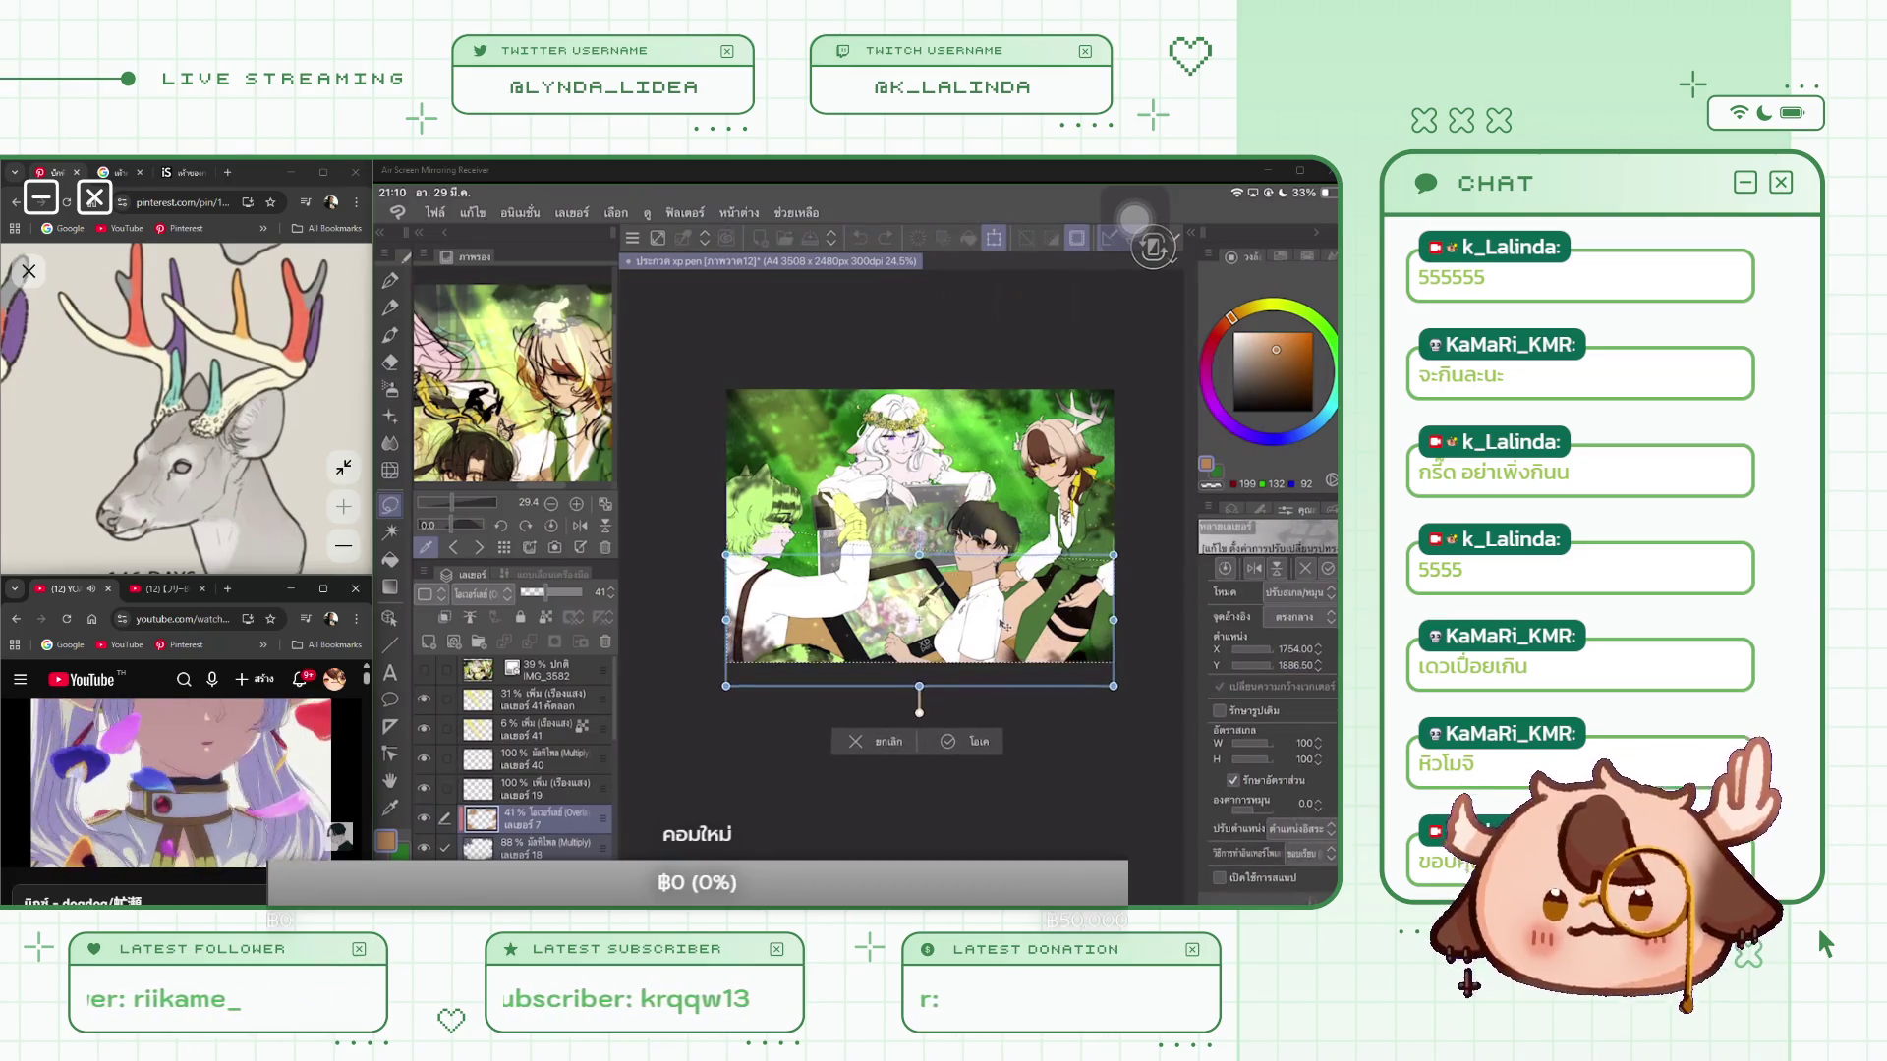
pyautogui.moveTo(919, 609); pyautogui.dragTo(919, 599)
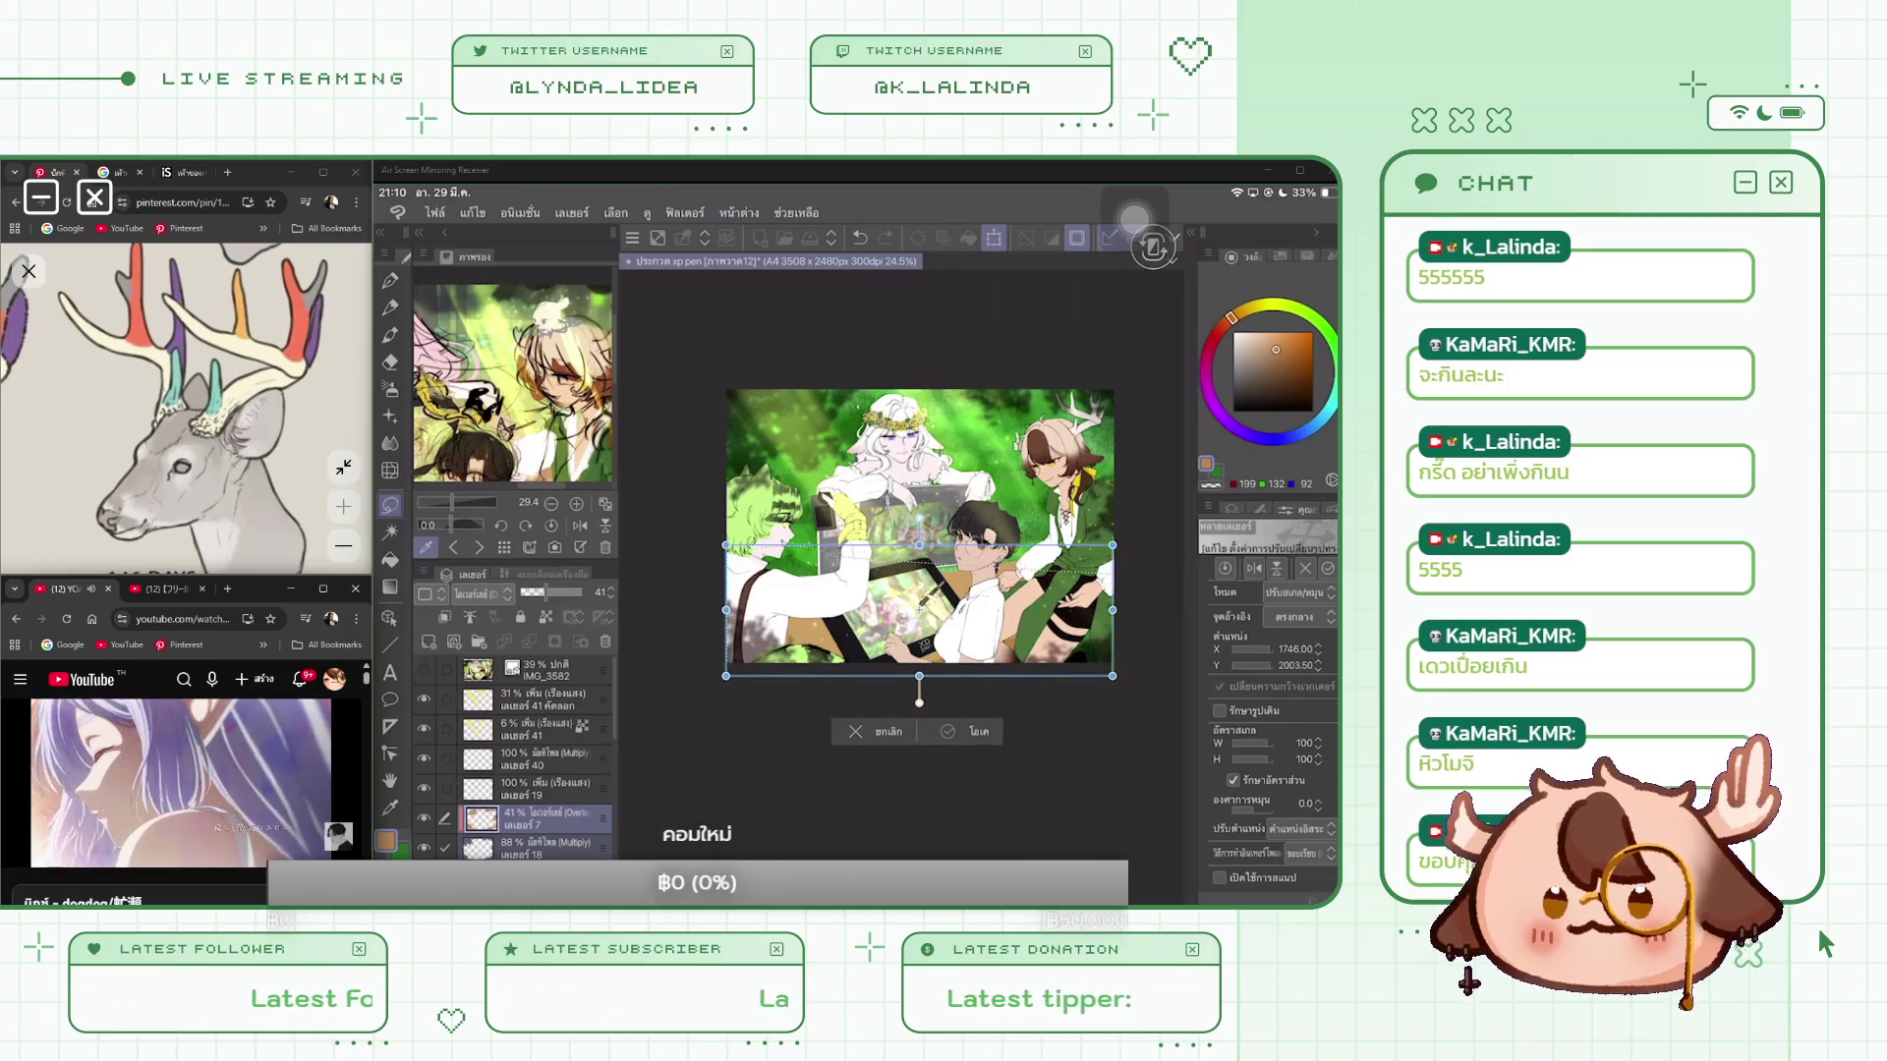
pyautogui.press('Return')
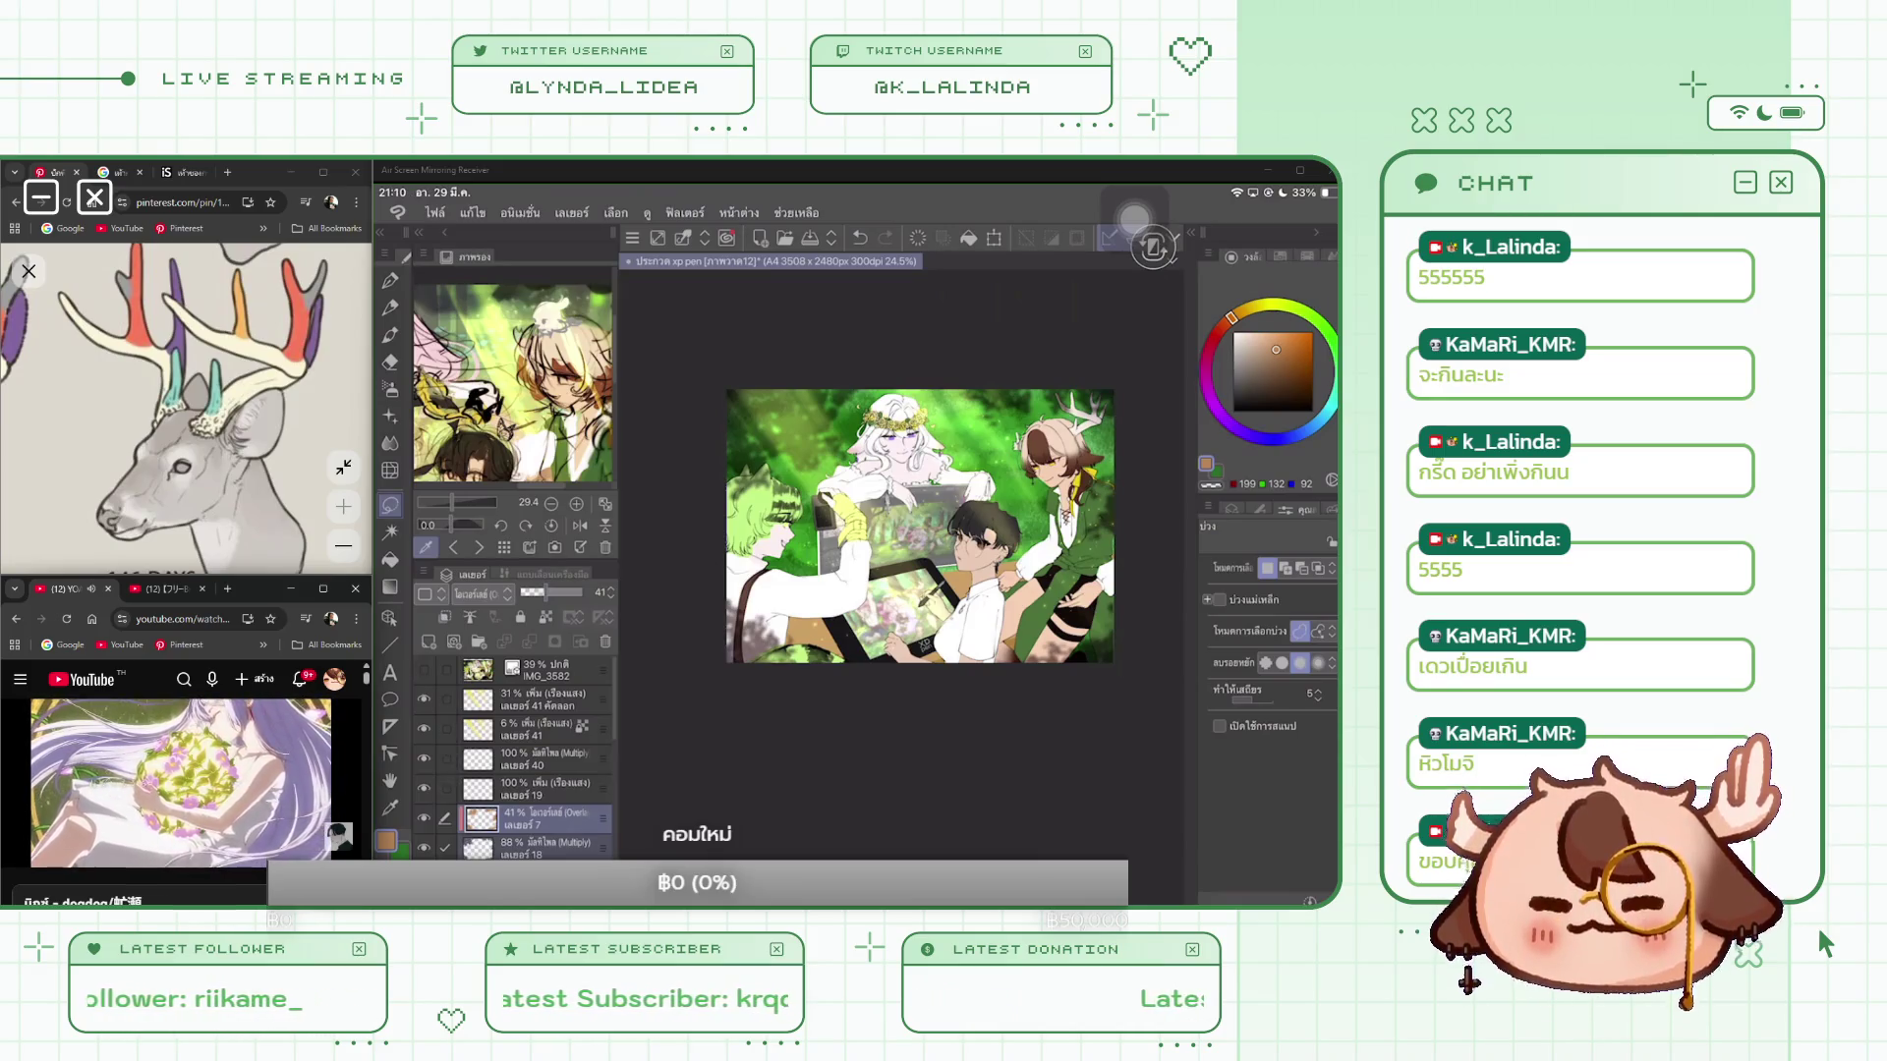
pyautogui.click(550, 847)
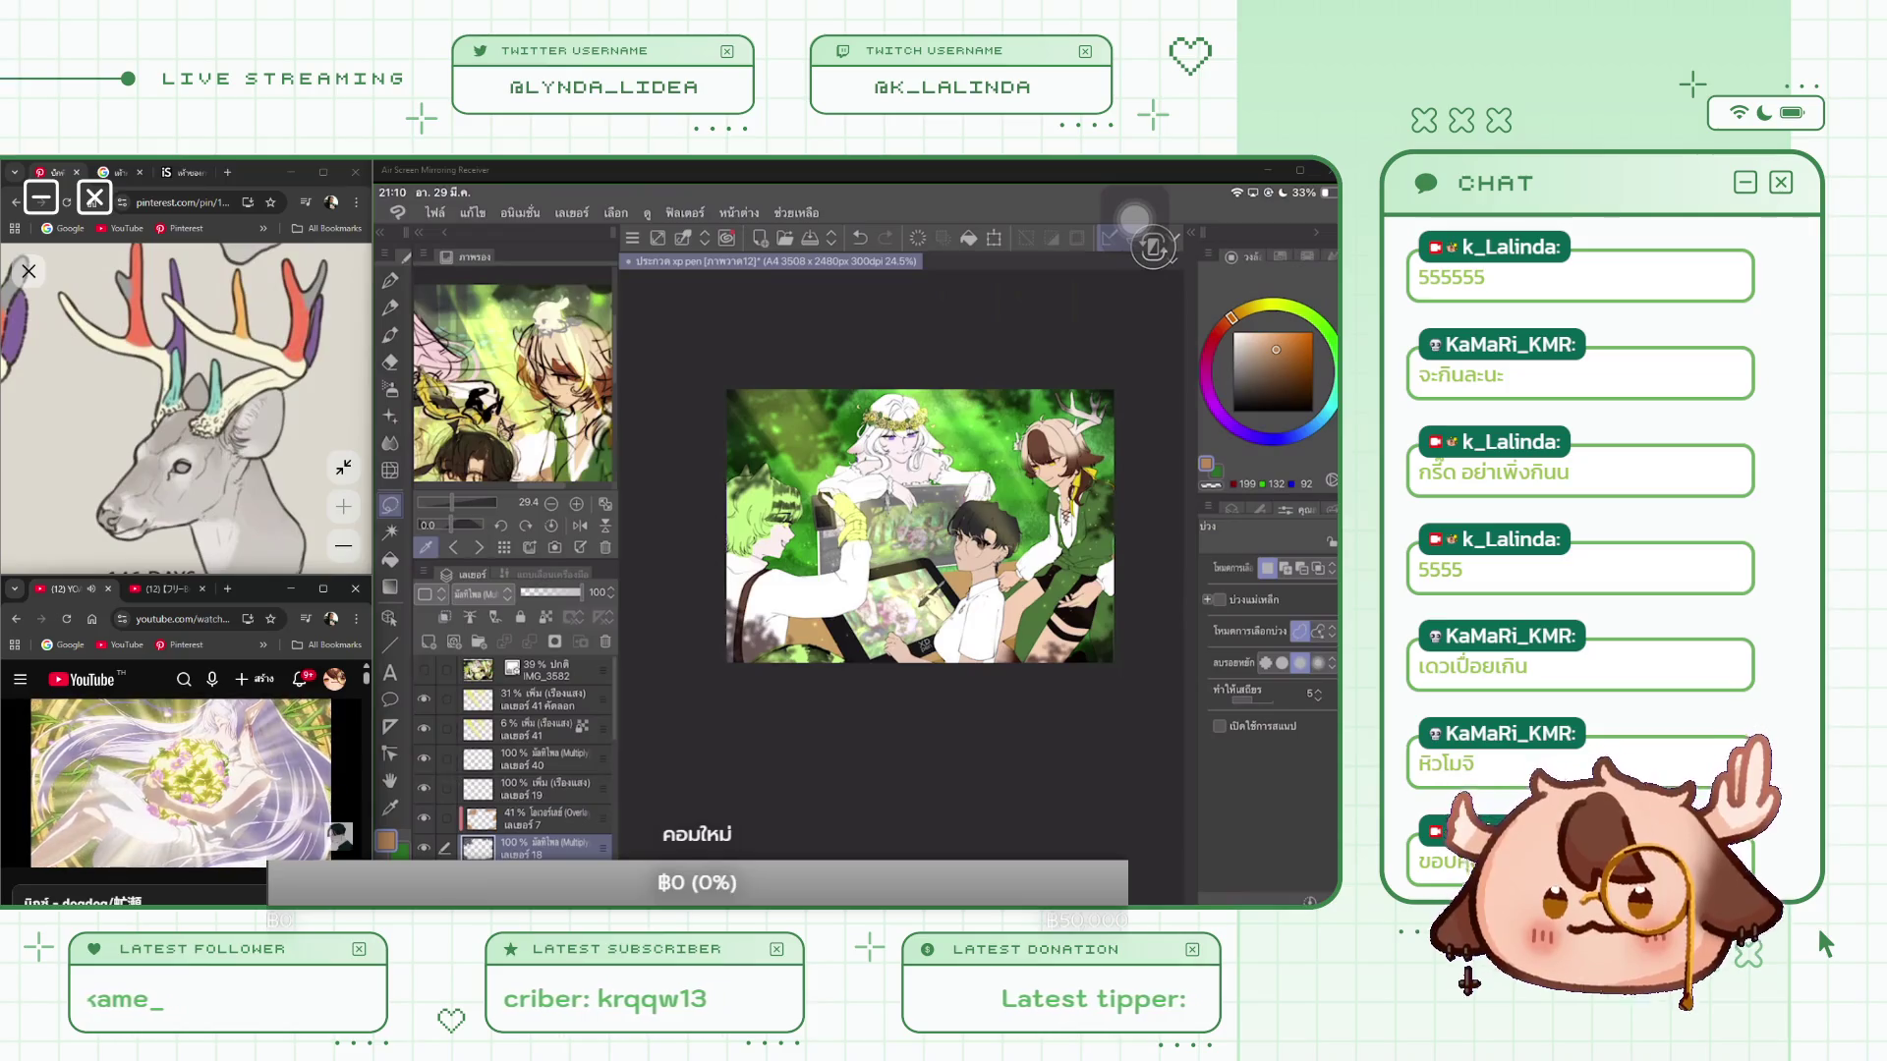
# Step: Lower Multiply layer 18 to 71% opacity and add a new layer above layer 41
pyautogui.moveTo(579, 592); pyautogui.dragTo(552, 592)
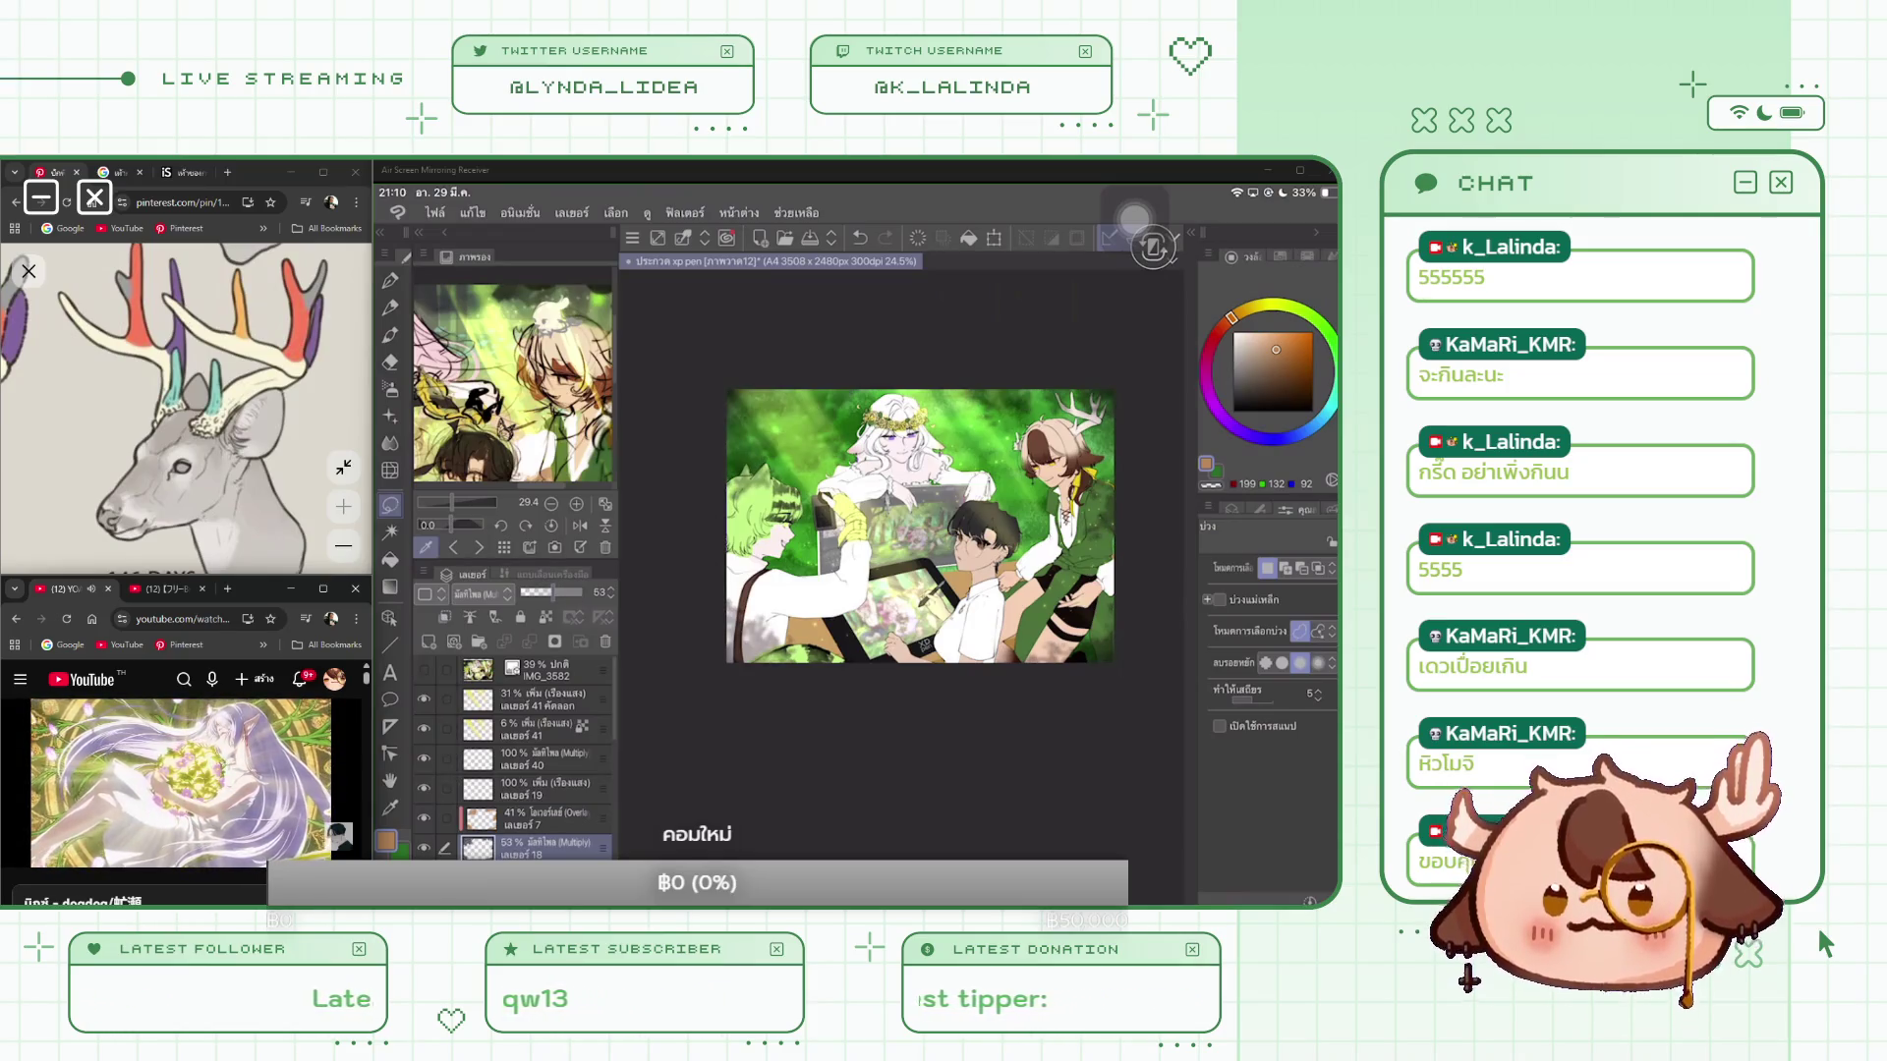
pyautogui.moveTo(570, 592); pyautogui.dragTo(562, 592)
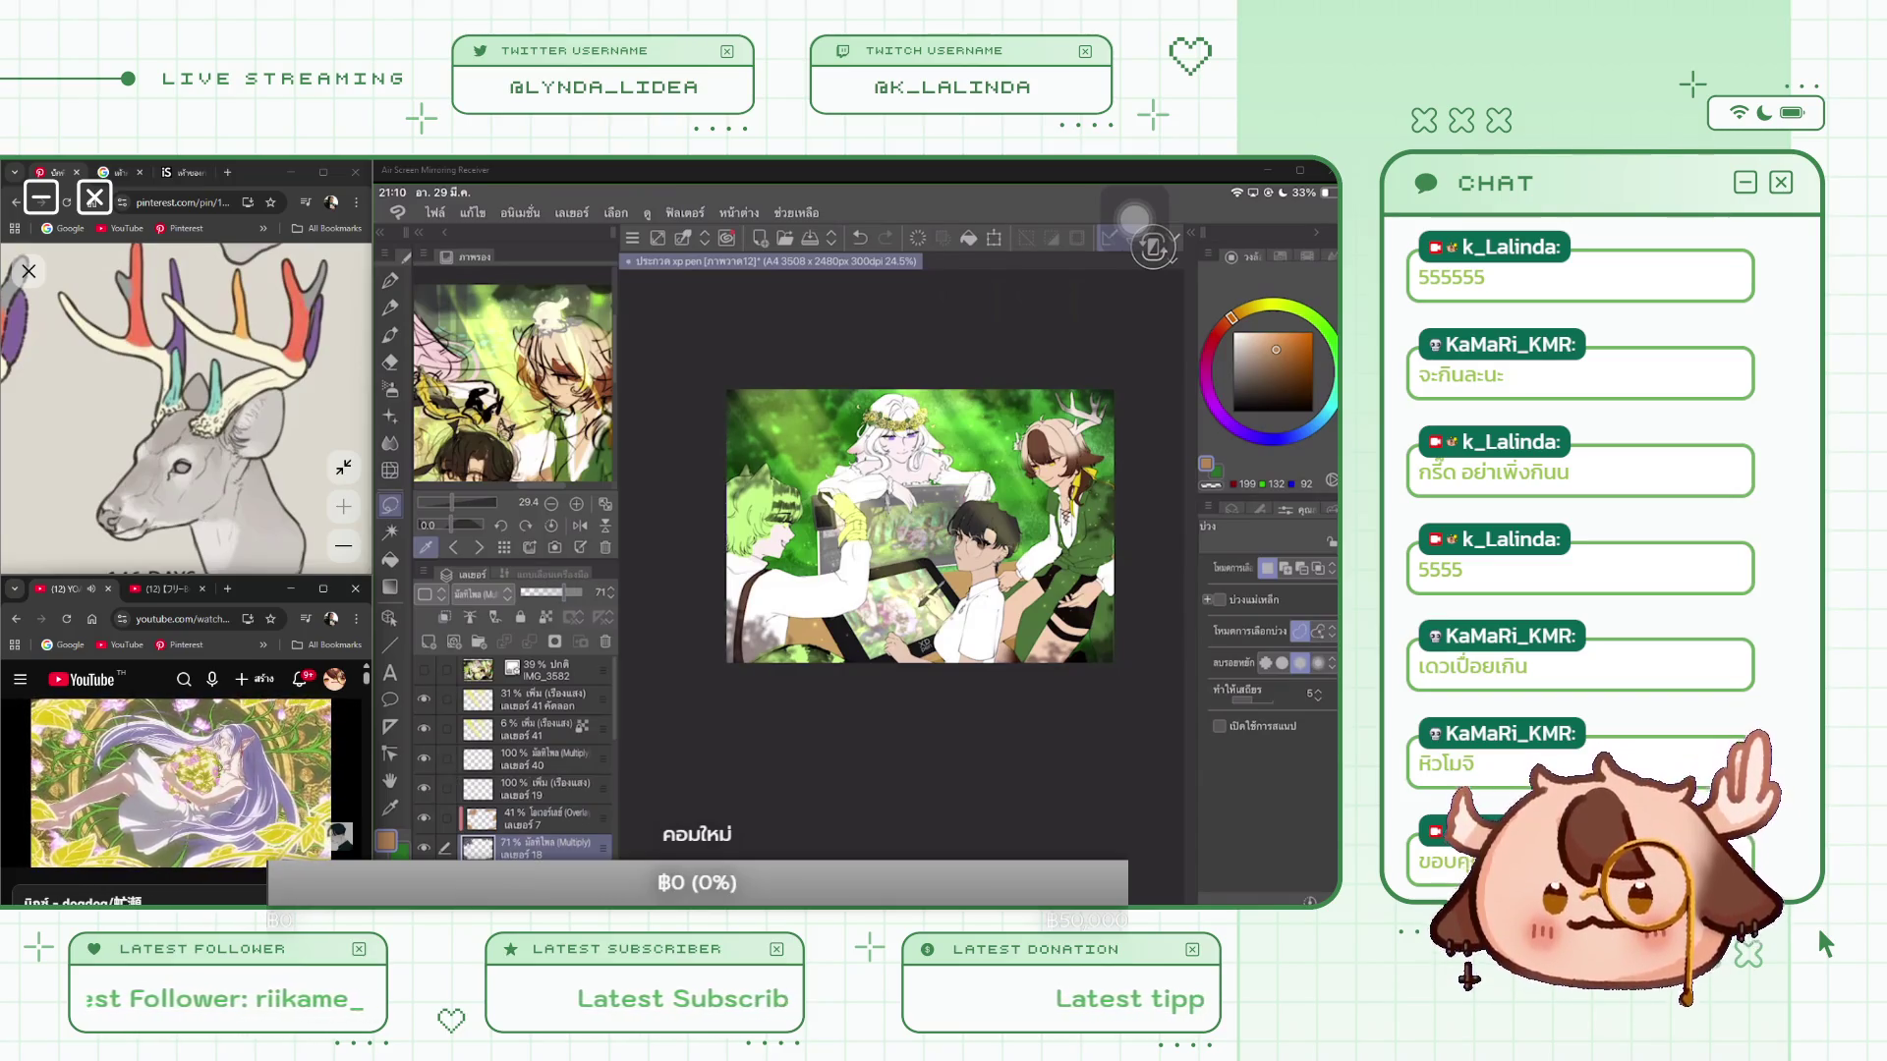
pyautogui.click(550, 699)
pyautogui.hotkey('ctrl', 'shift', 'n')
pyautogui.press('p')
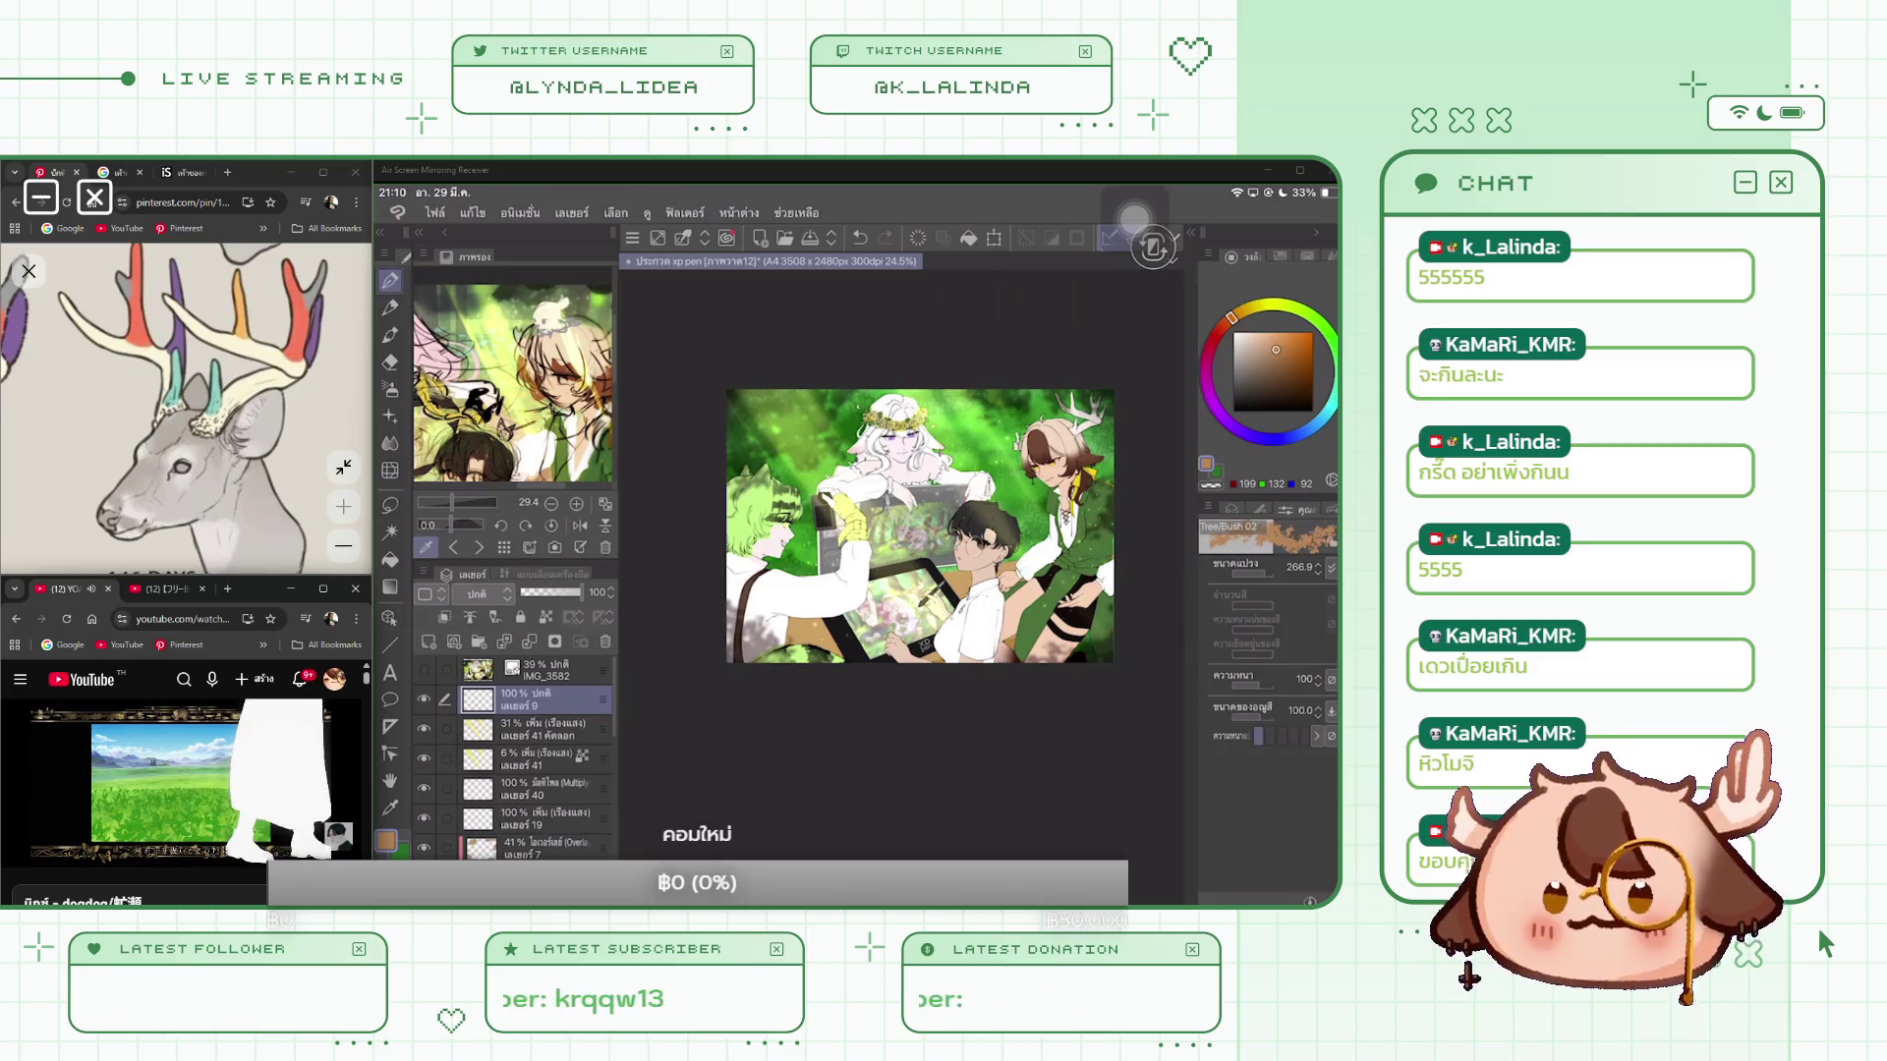
# Step: Pick dark green with the distant tree and Tree/Bush 02 brushes, undoing a test stroke
pyautogui.scroll(-5, 1267, 718)
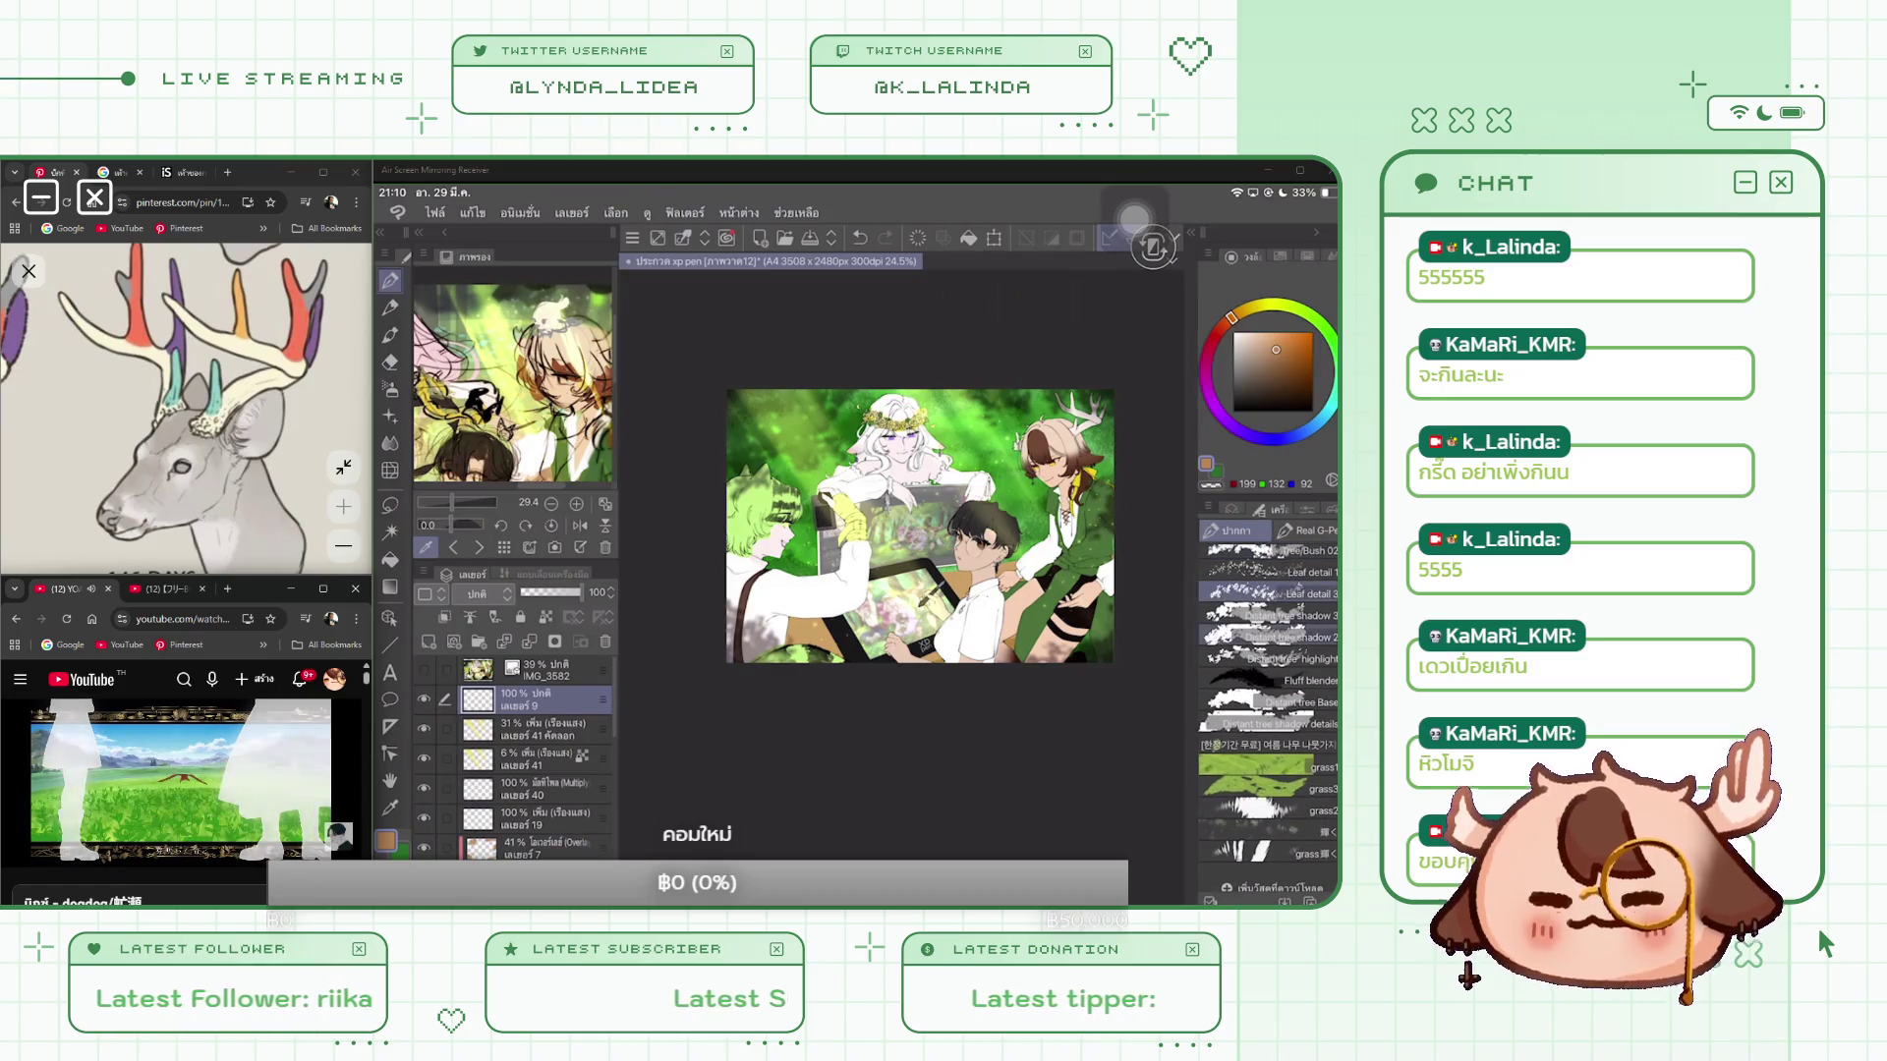
pyautogui.click(1267, 636)
pyautogui.click(1326, 328)
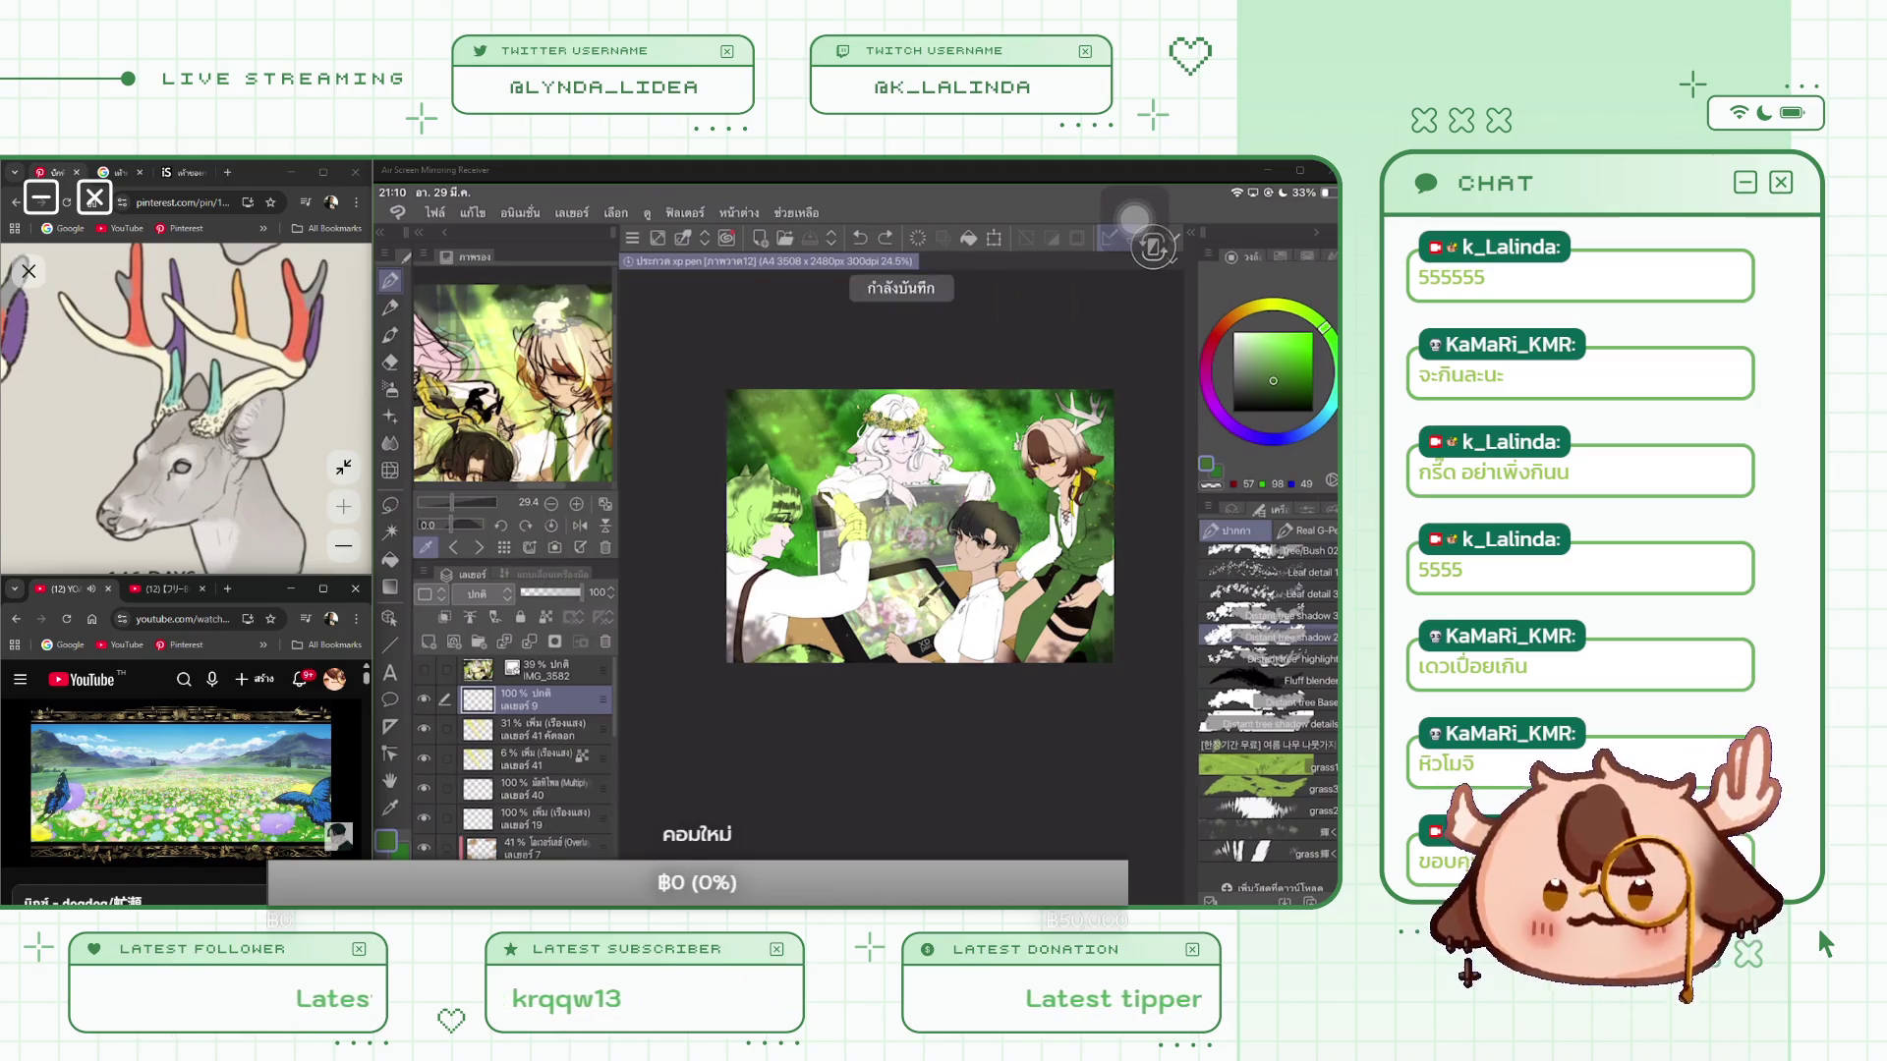
pyautogui.click(1268, 701)
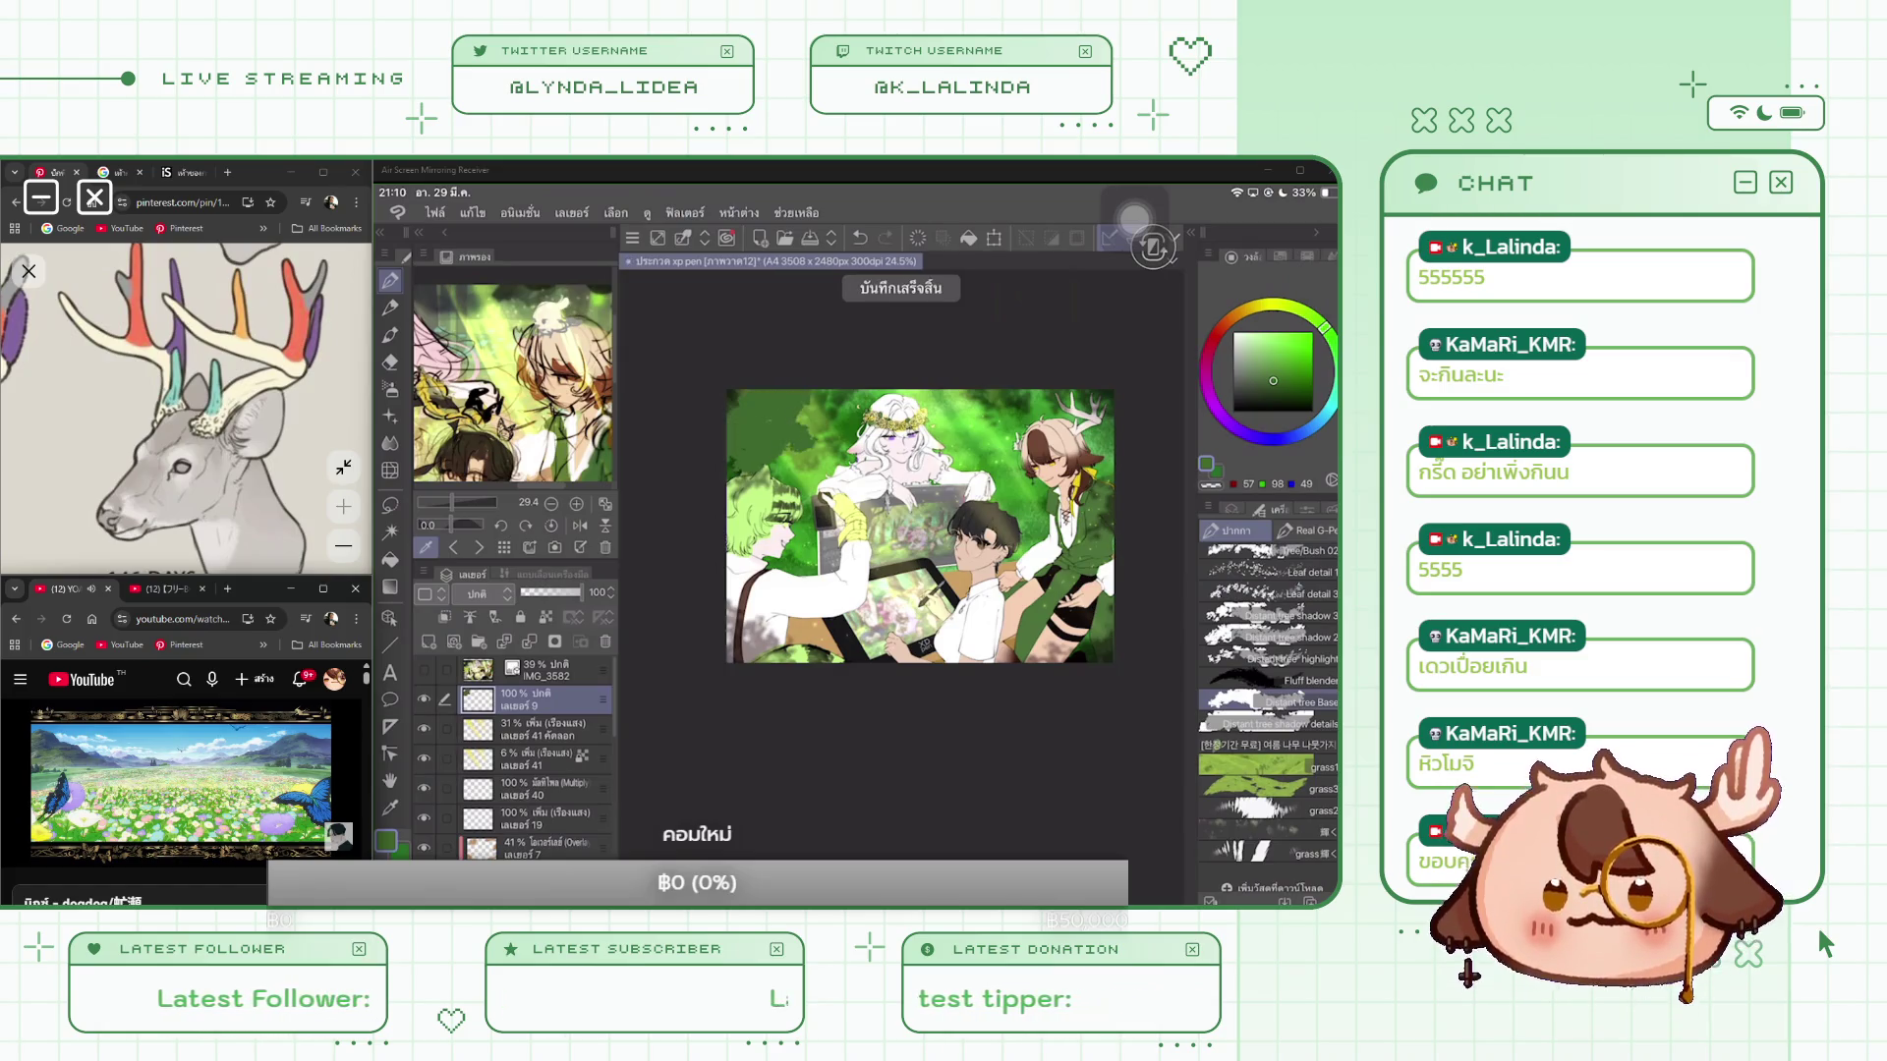
pyautogui.click(1278, 558)
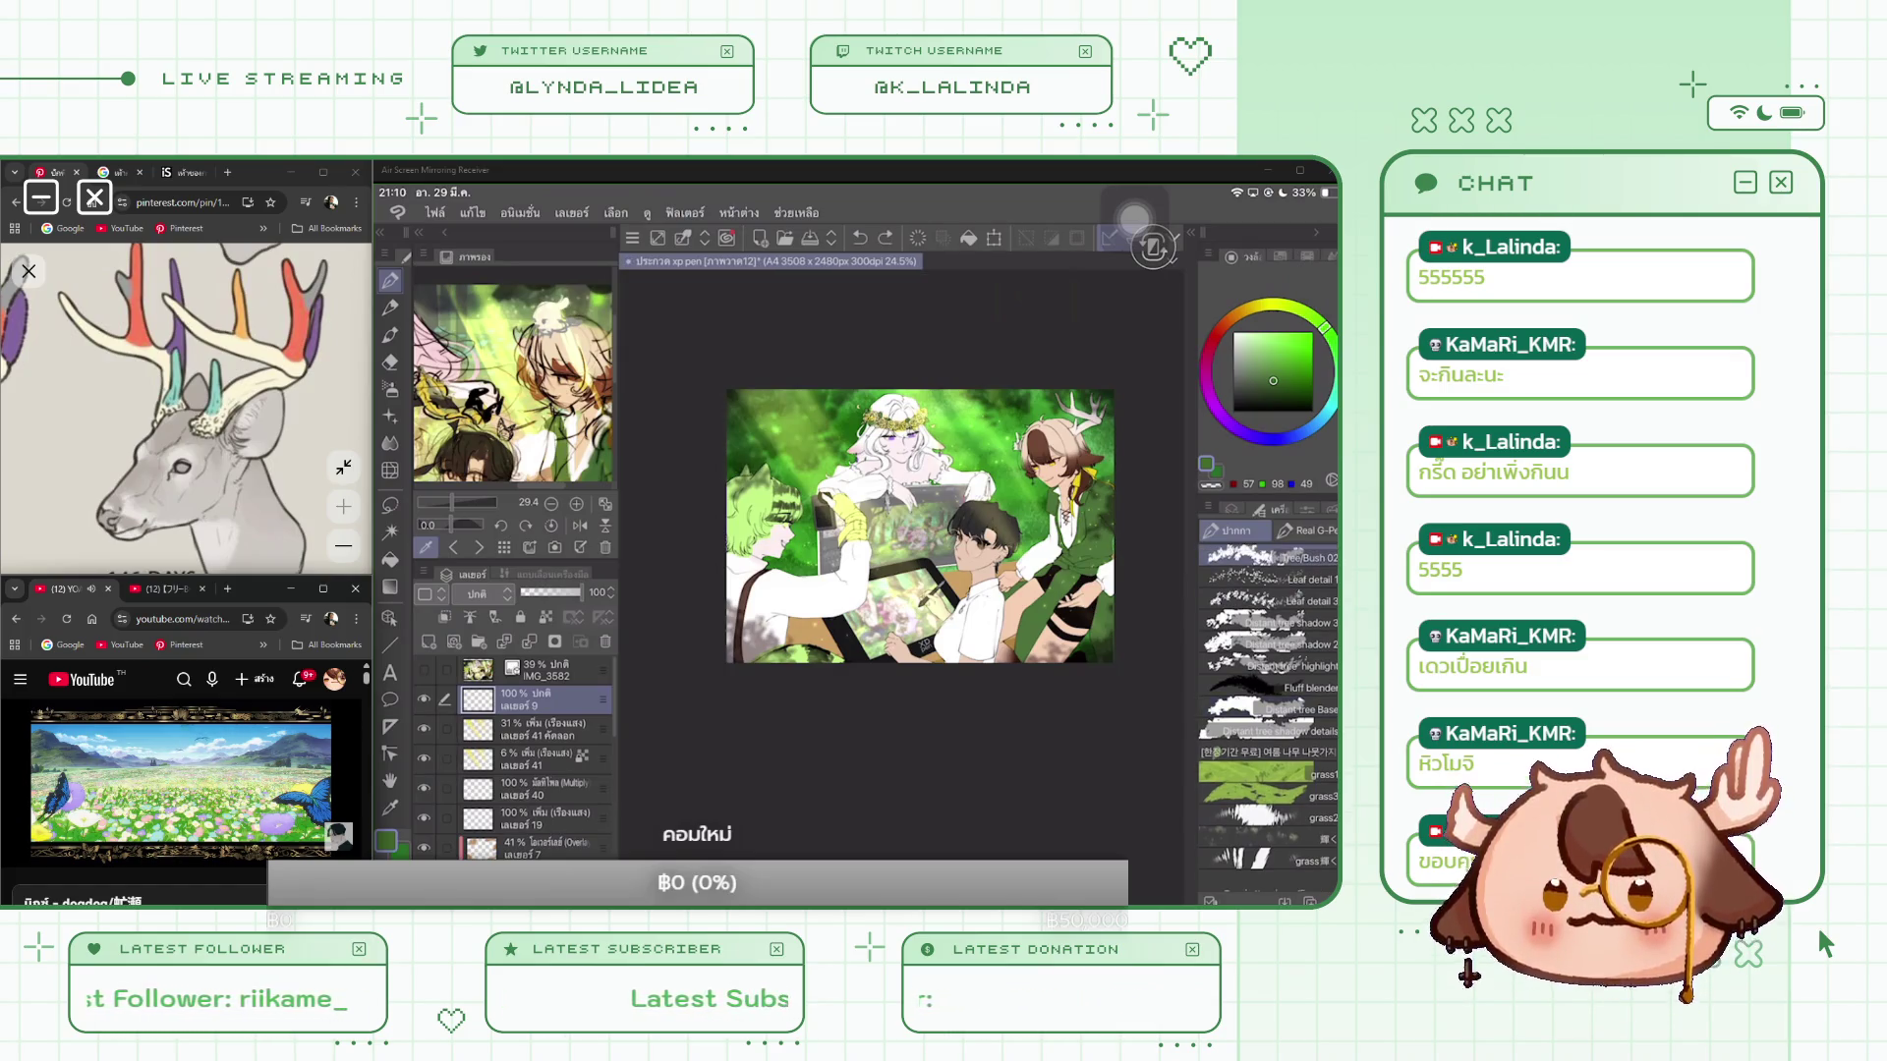
pyautogui.hotkey('ctrl', 'z')
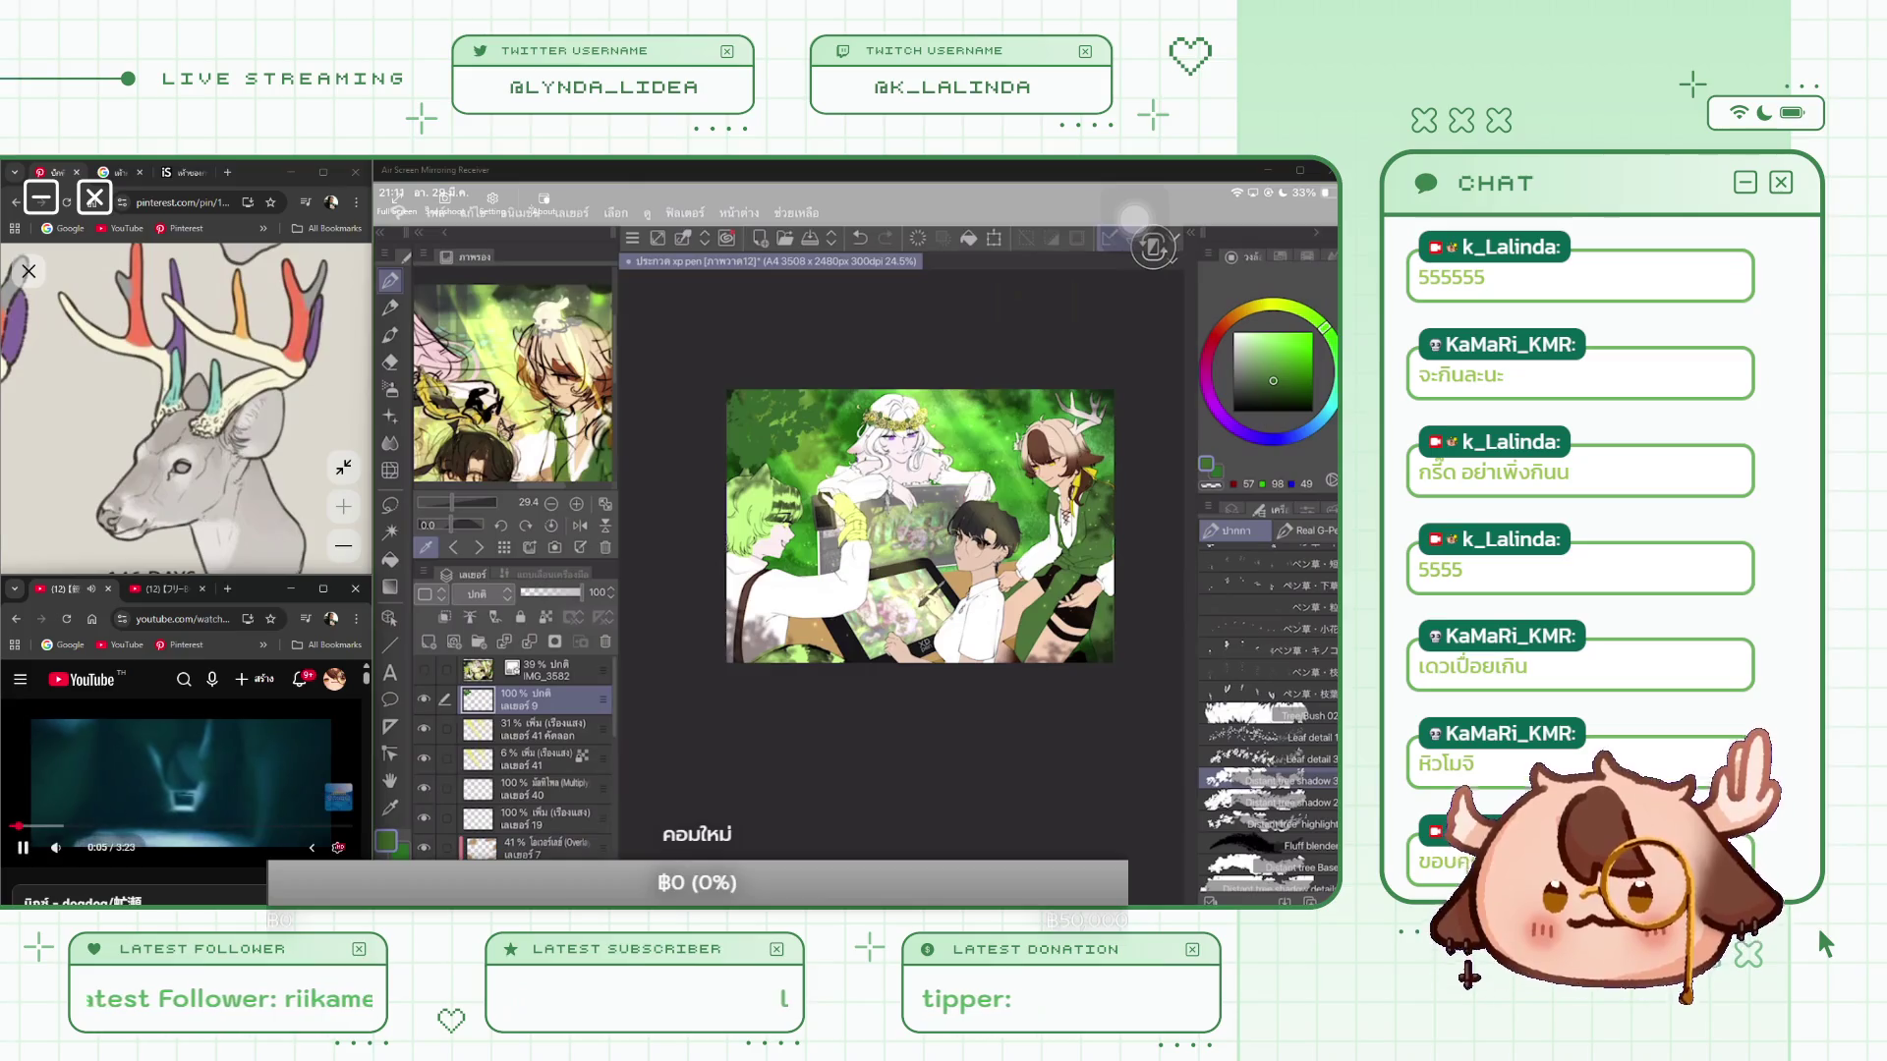
# Step: Scroll up the brush sub-tool list and select the Caleb Dry Brush
pyautogui.scroll(3, 1268, 727)
pyautogui.scroll(3, 1267, 703)
pyautogui.scroll(5, 1268, 717)
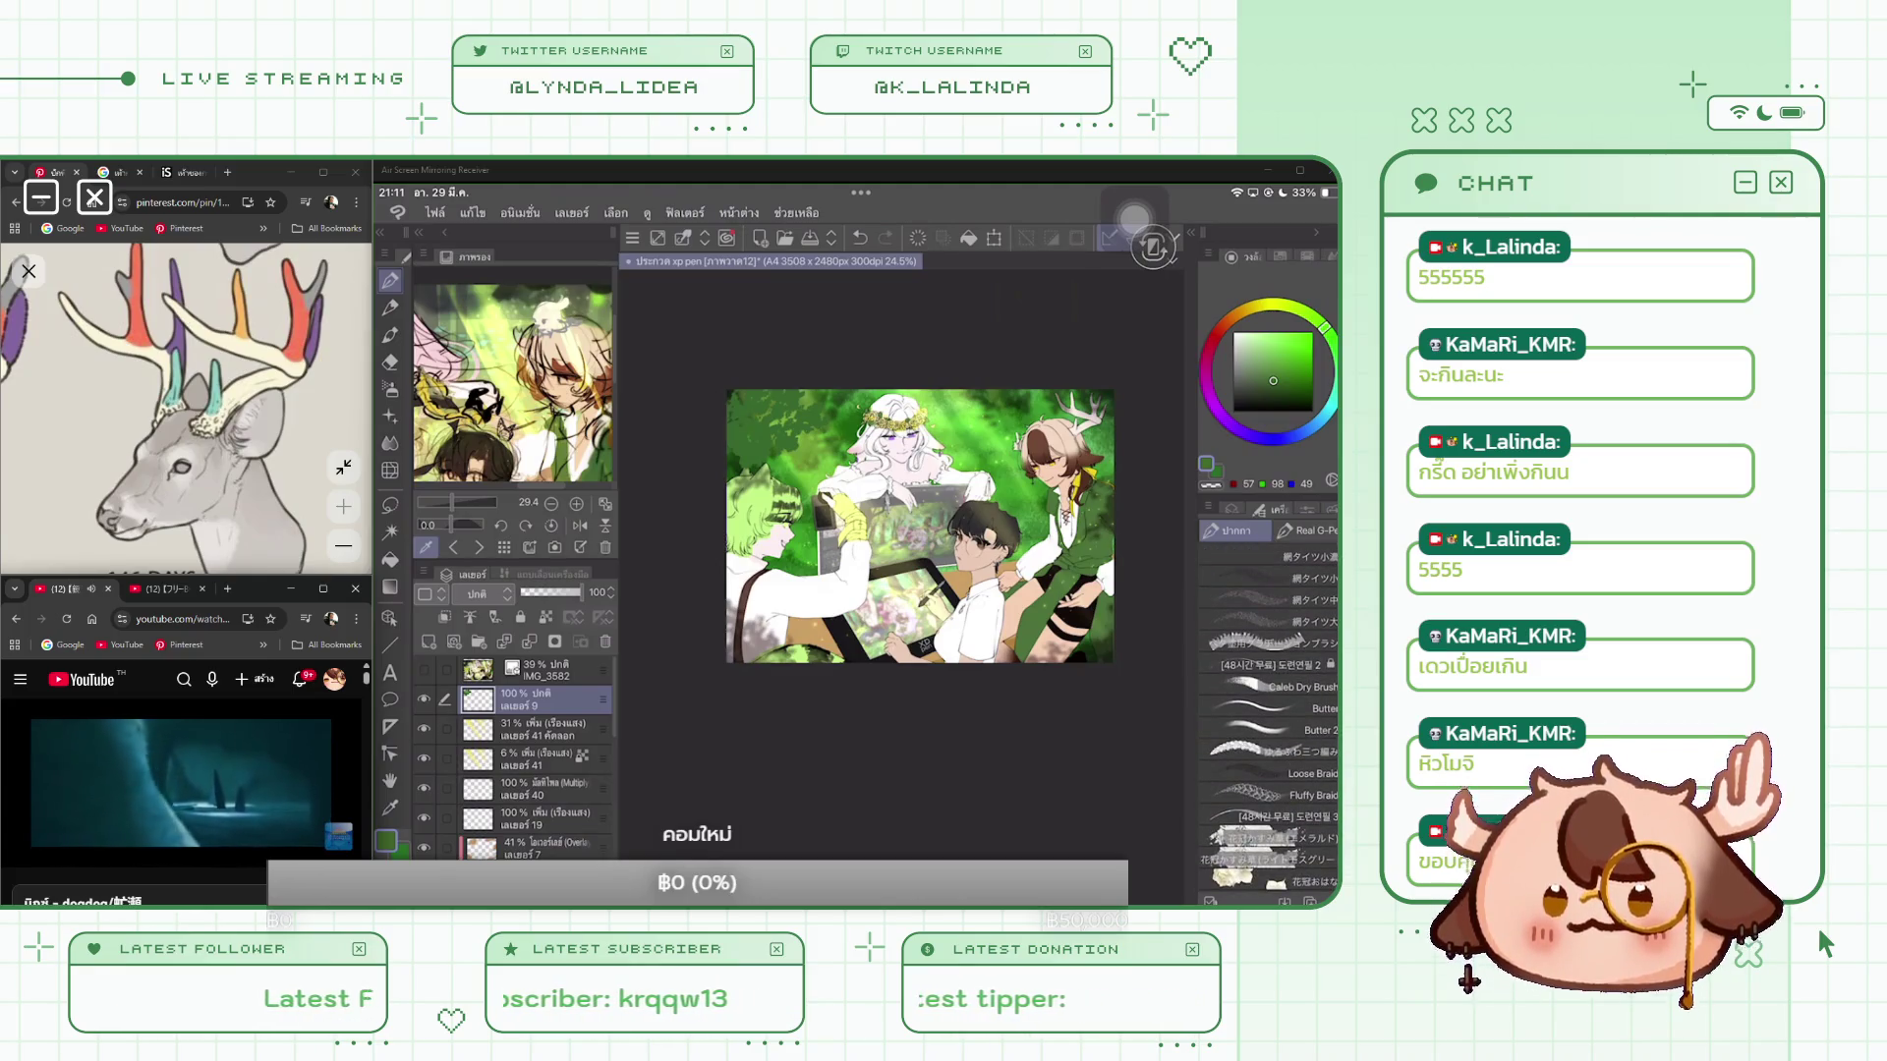
pyautogui.click(1278, 685)
pyautogui.scroll(2, 919, 526)
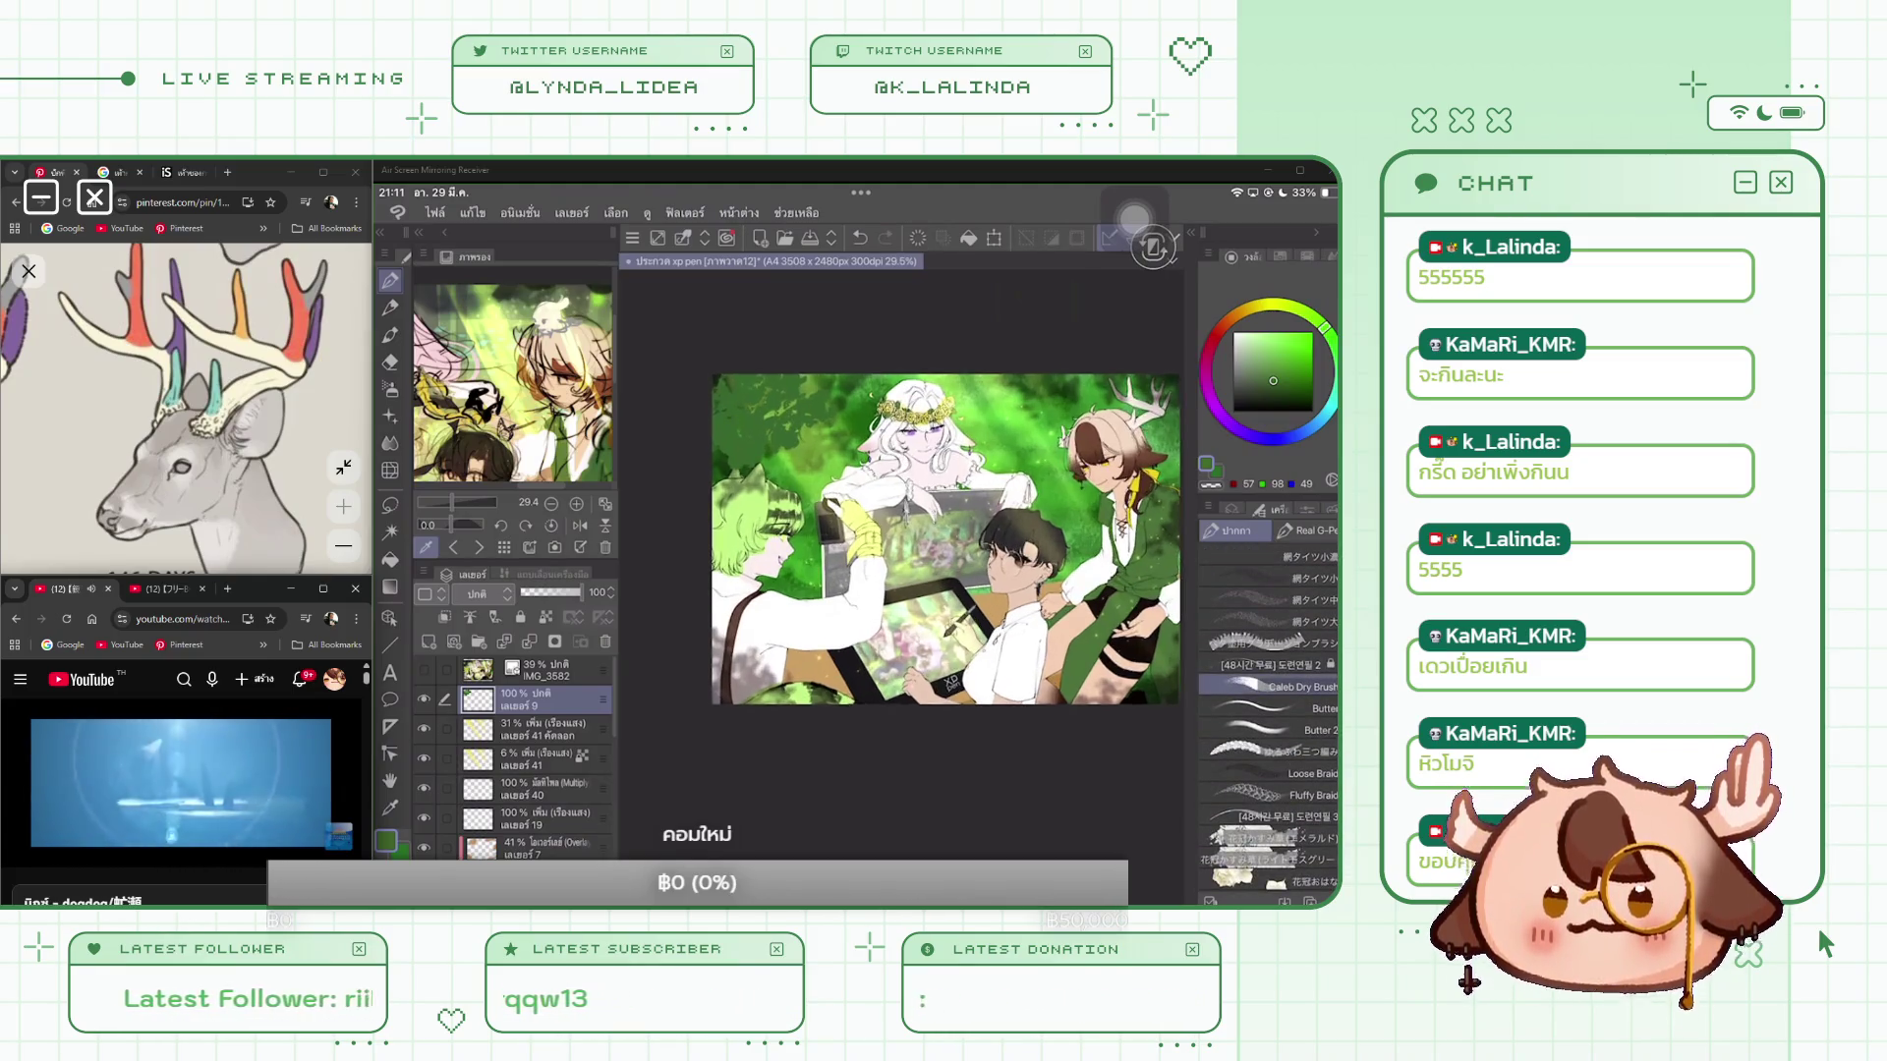
# Step: Check the Caleb Dry Brush settings, undo a test stroke, and return to the brush list
pyautogui.click(1307, 509)
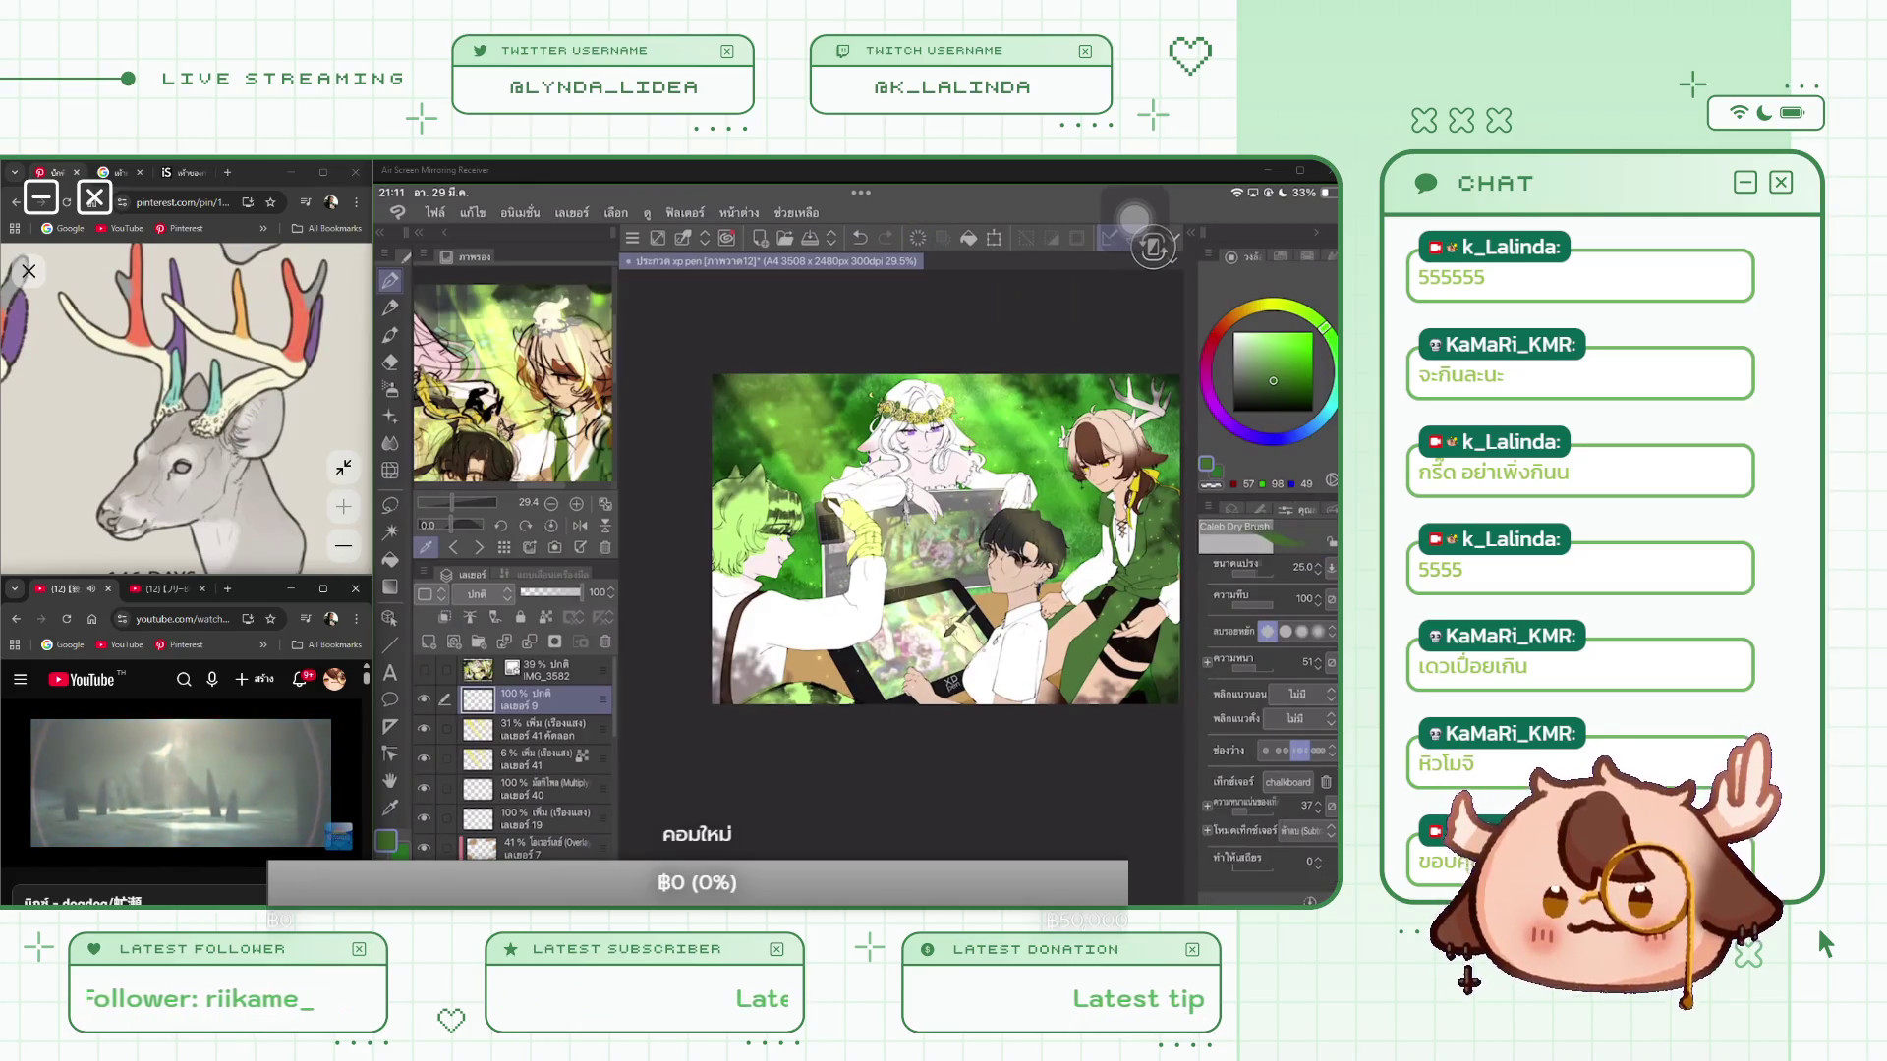
pyautogui.hotkey('ctrl', 'z')
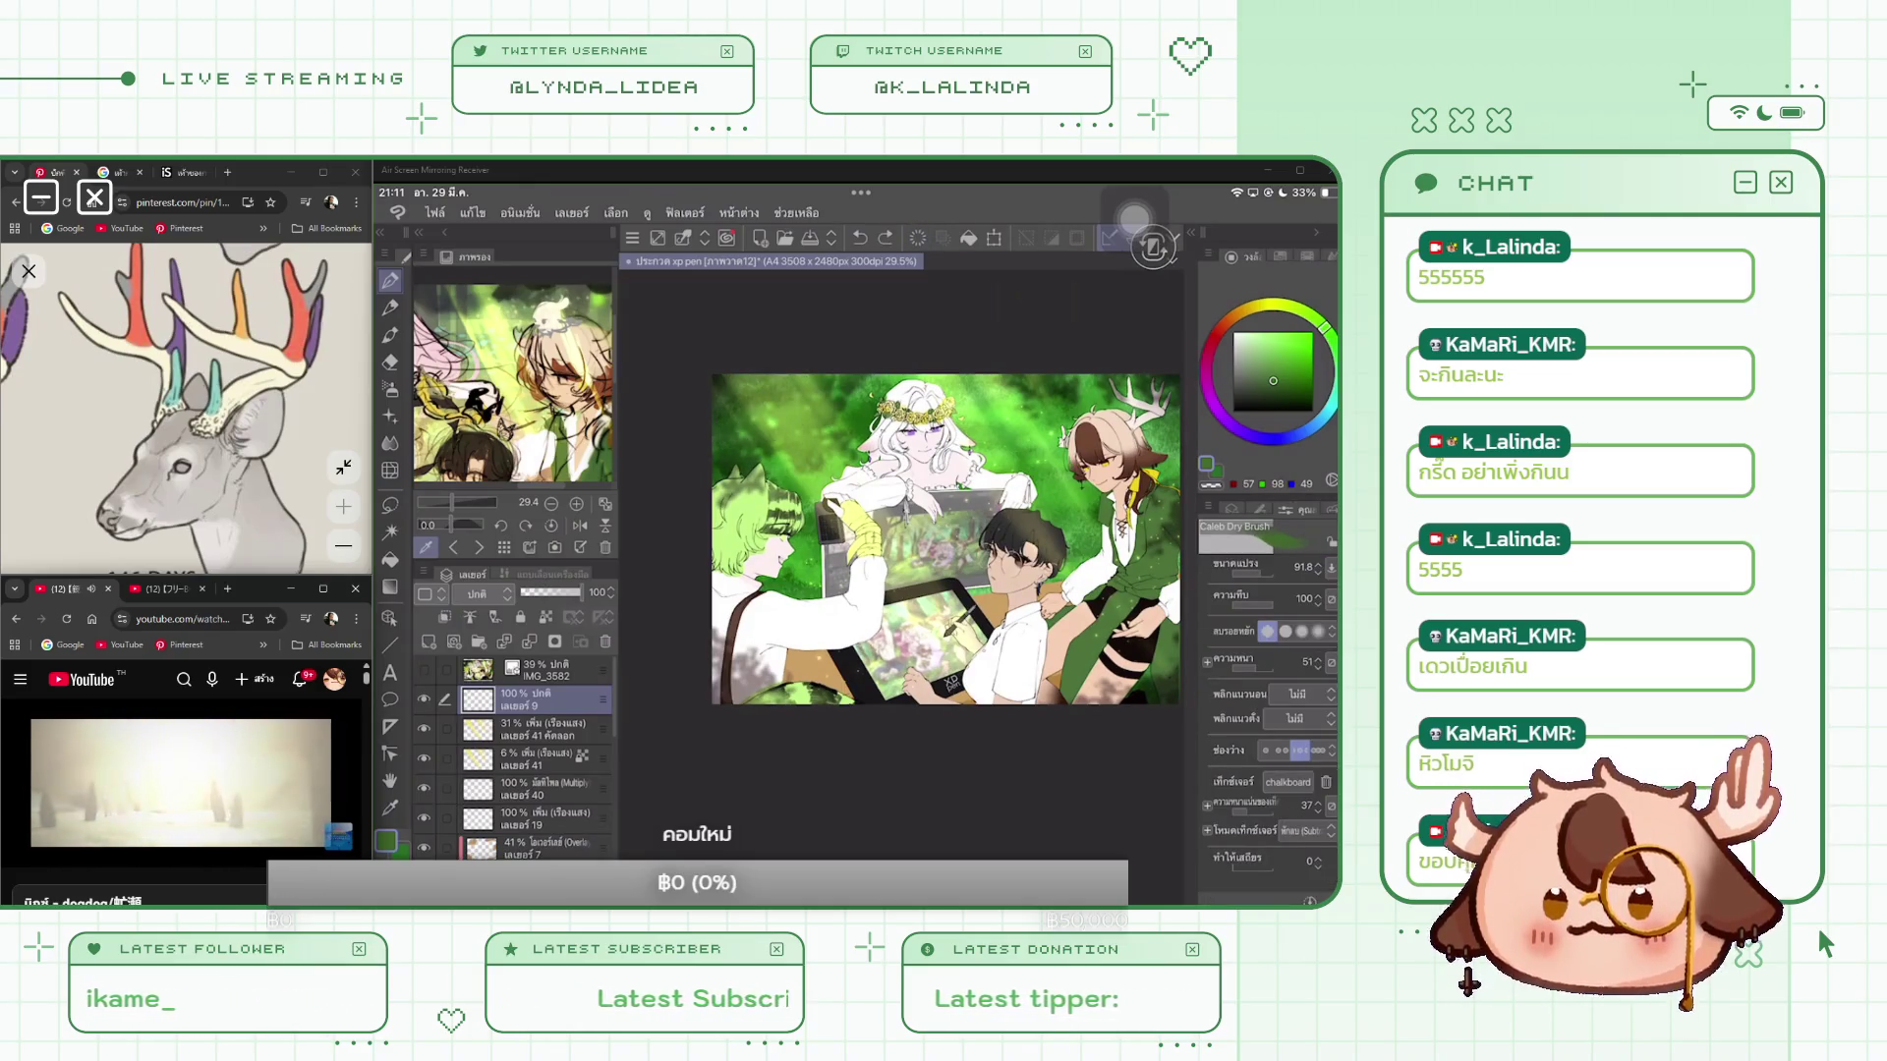
pyautogui.click(1263, 509)
pyautogui.scroll(-10, 1268, 717)
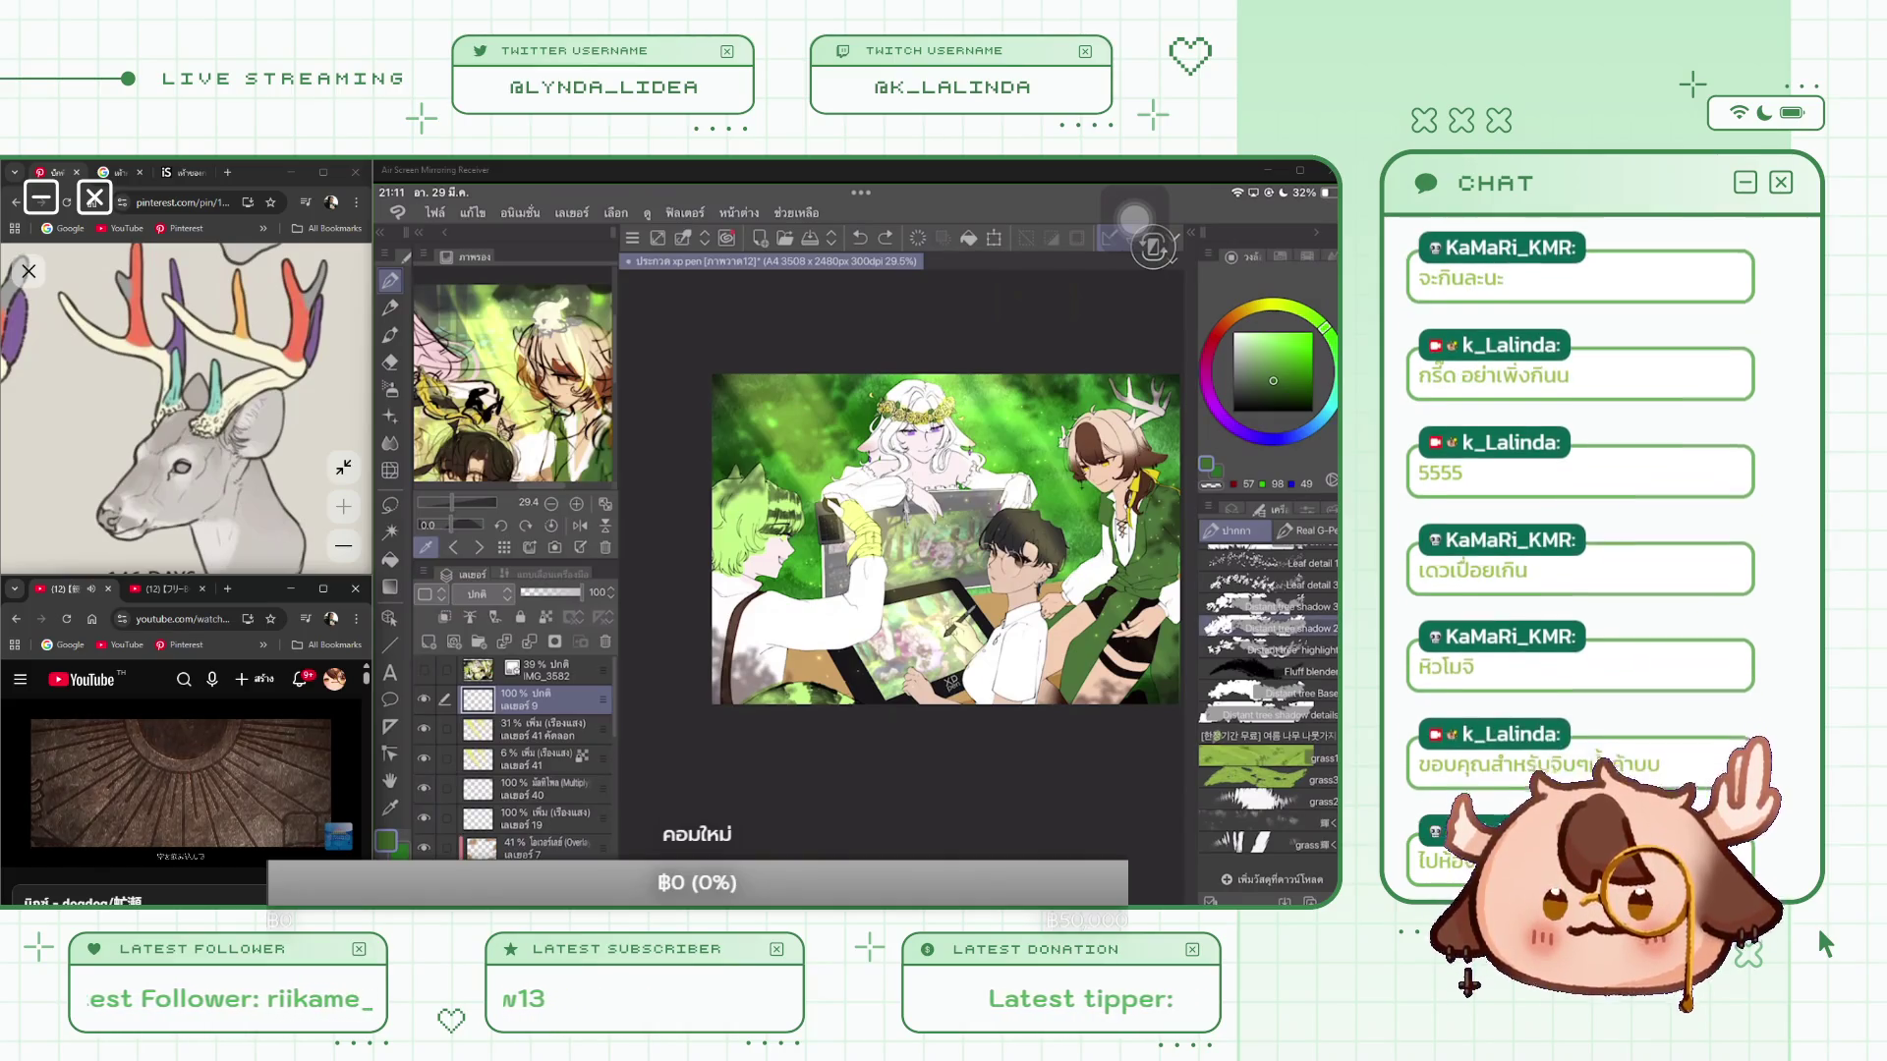
pyautogui.scroll(3, 1268, 687)
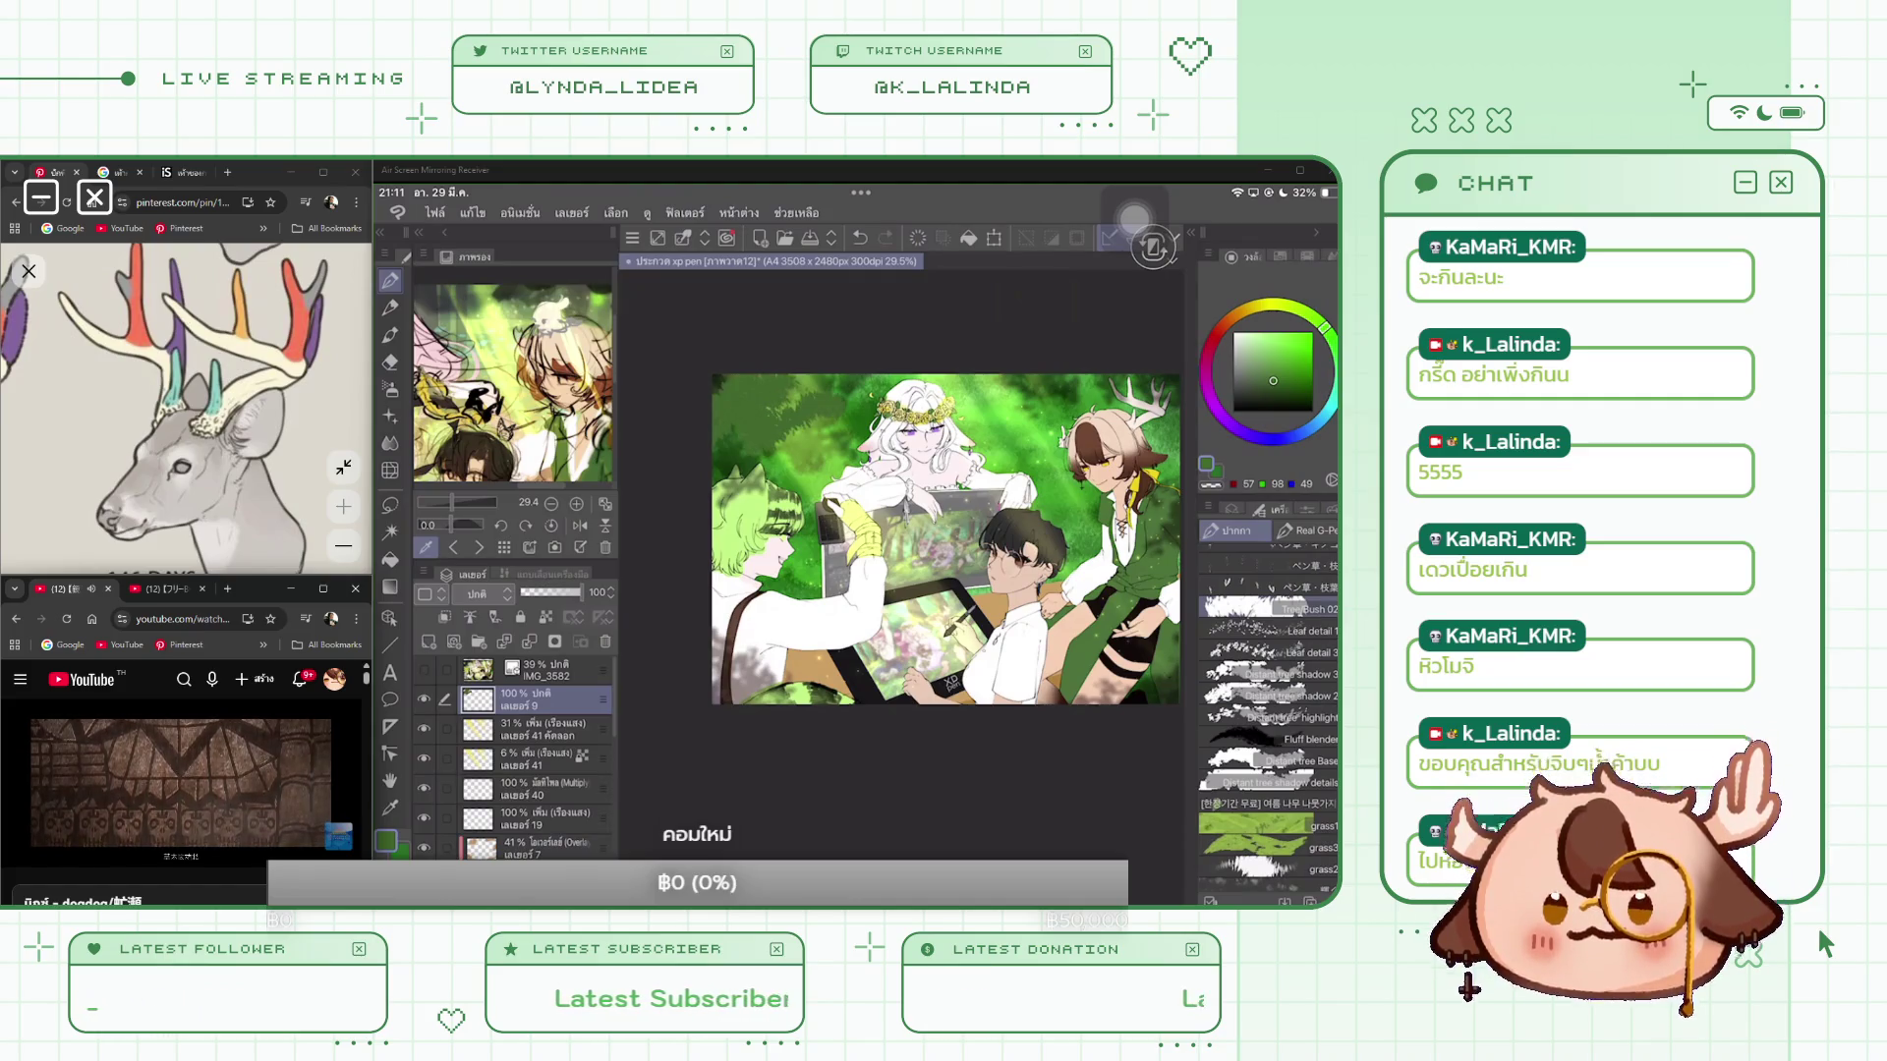
# Step: Undo the upper-left foliage stroke and restore the Tree/Bush 02 brush to its initial settings
pyautogui.hotkey('ctrl', 'z')
pyautogui.click(1307, 609)
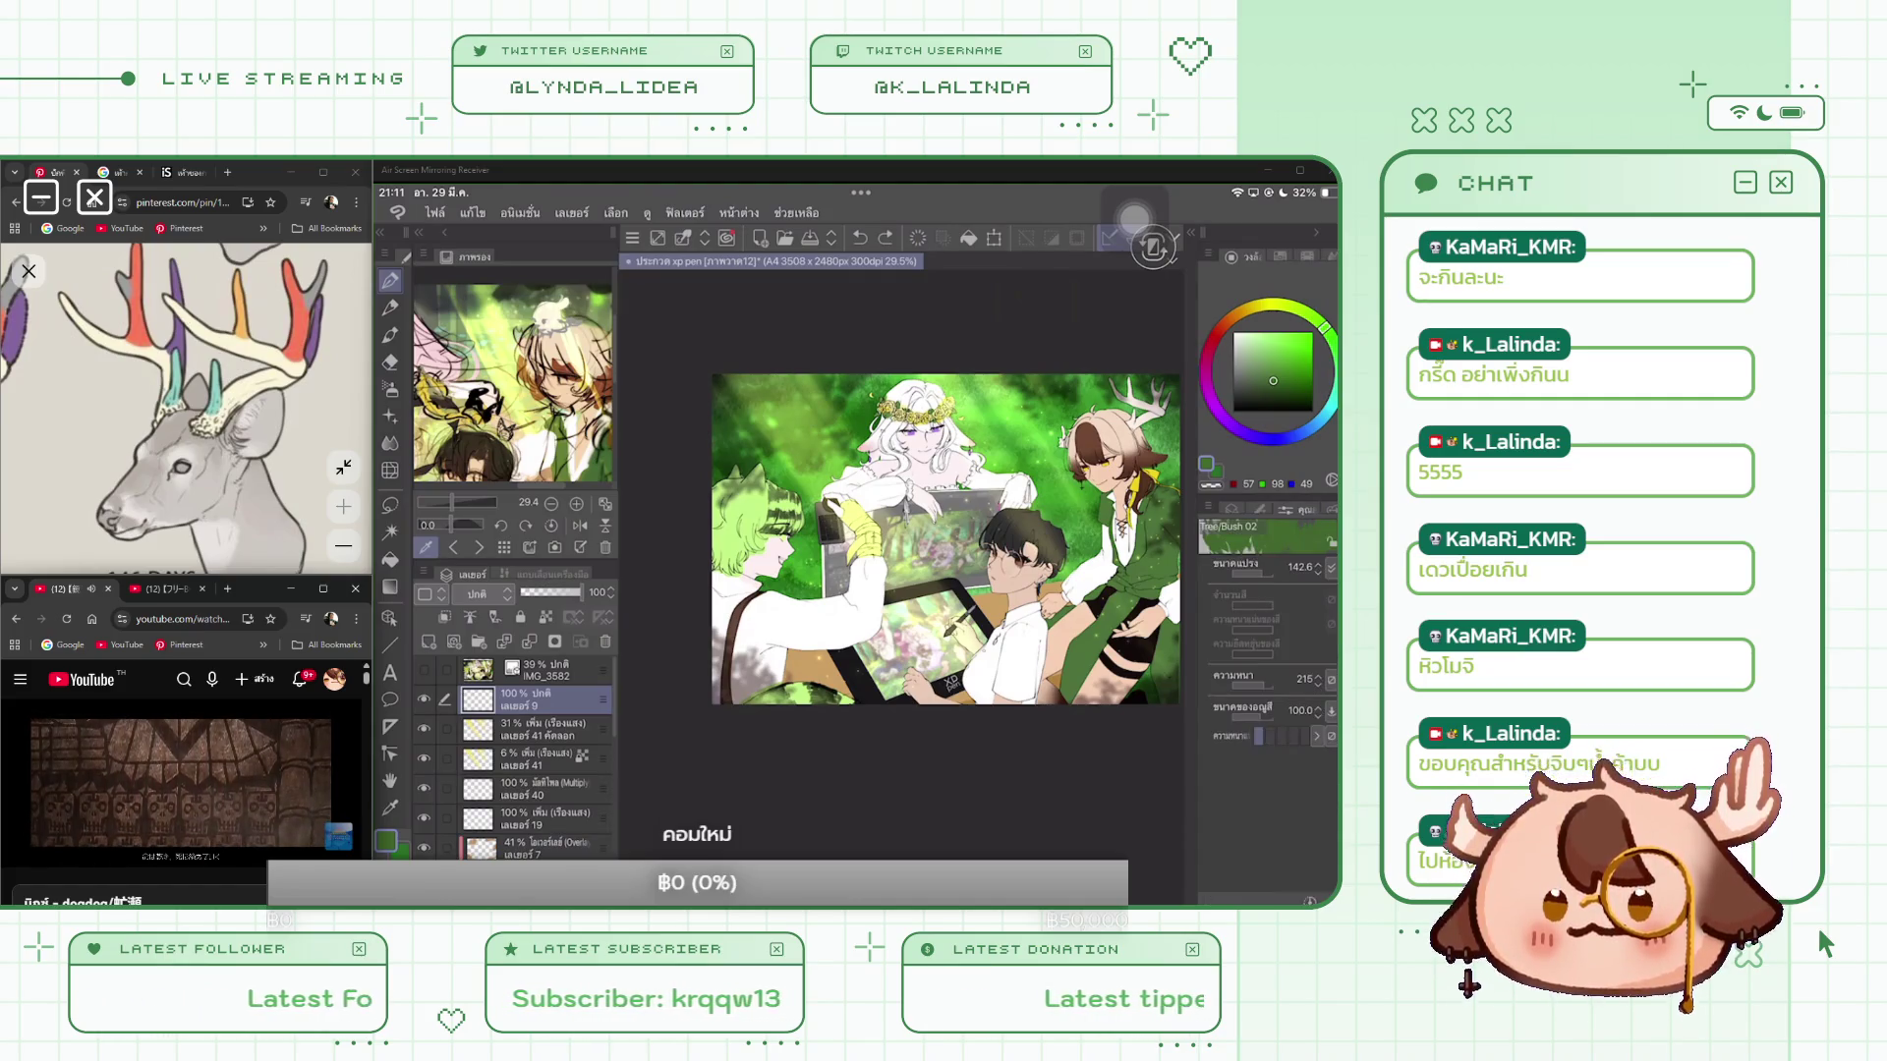
pyautogui.click(973, 489)
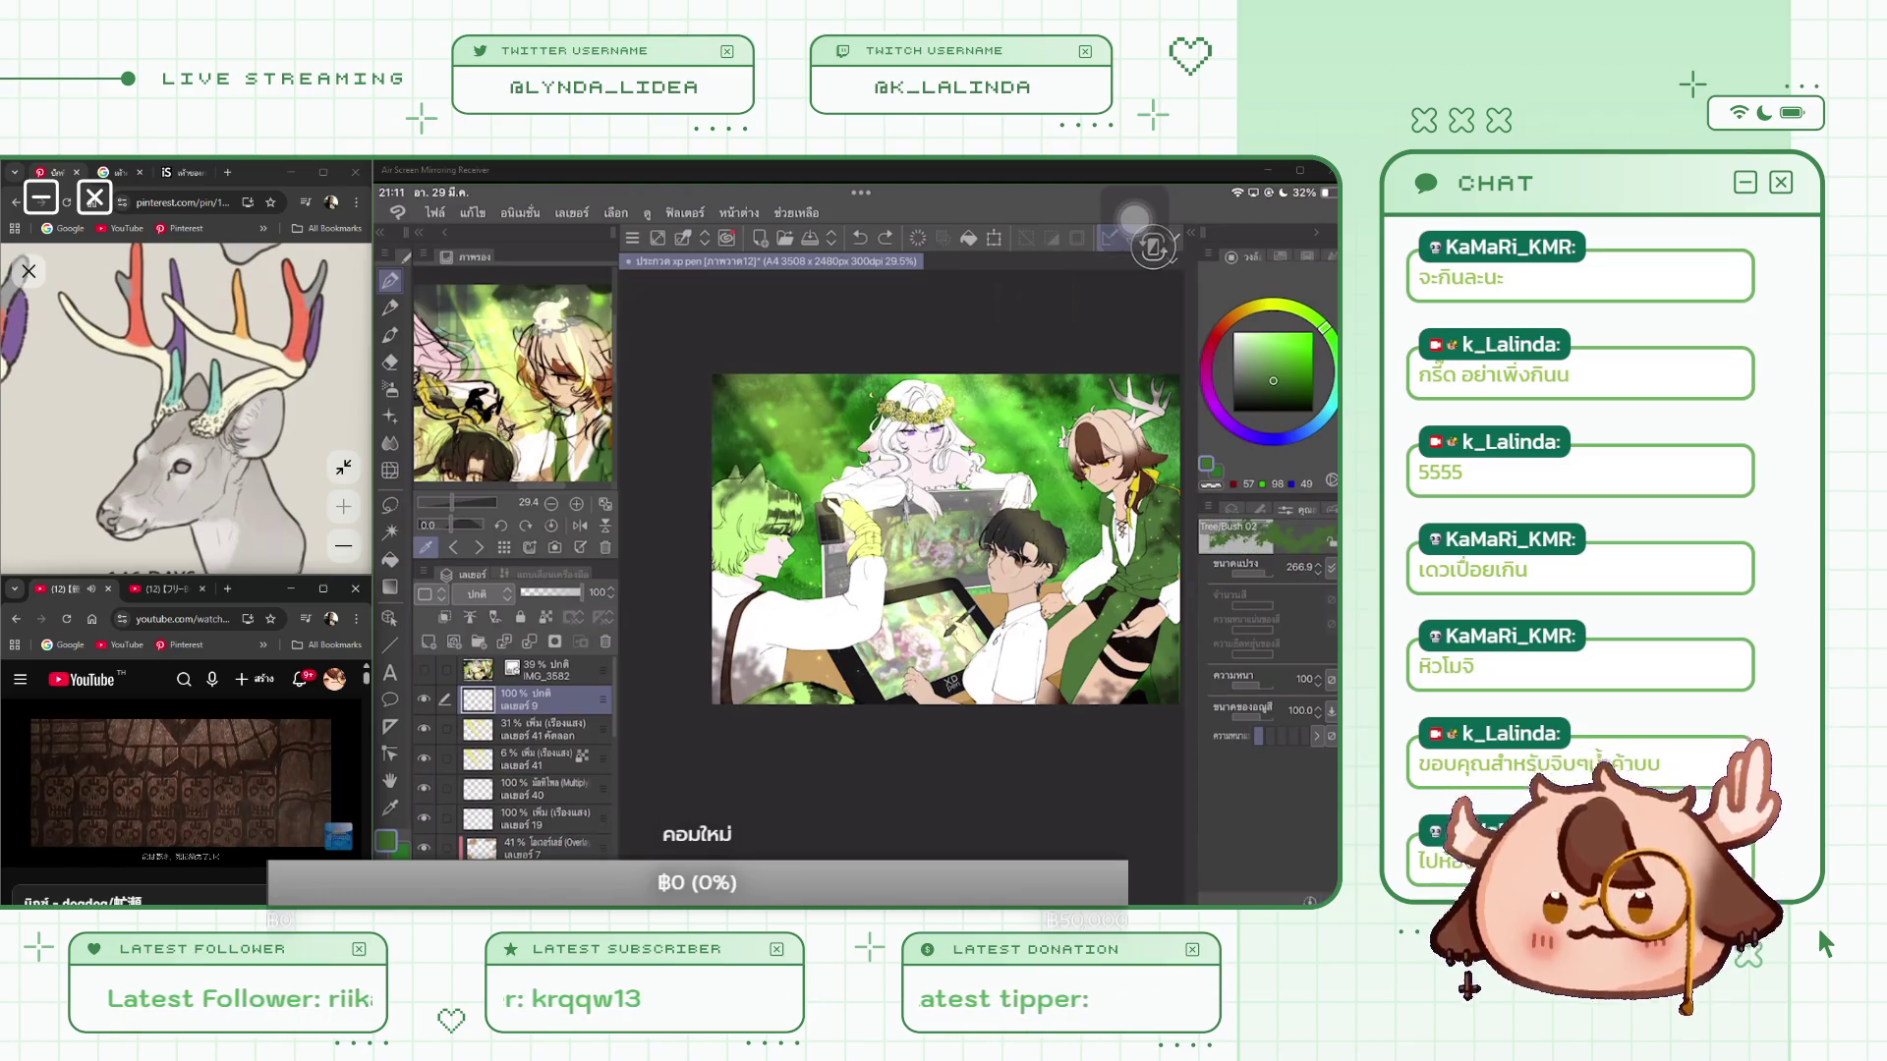
pyautogui.click(1310, 900)
pyautogui.click(973, 489)
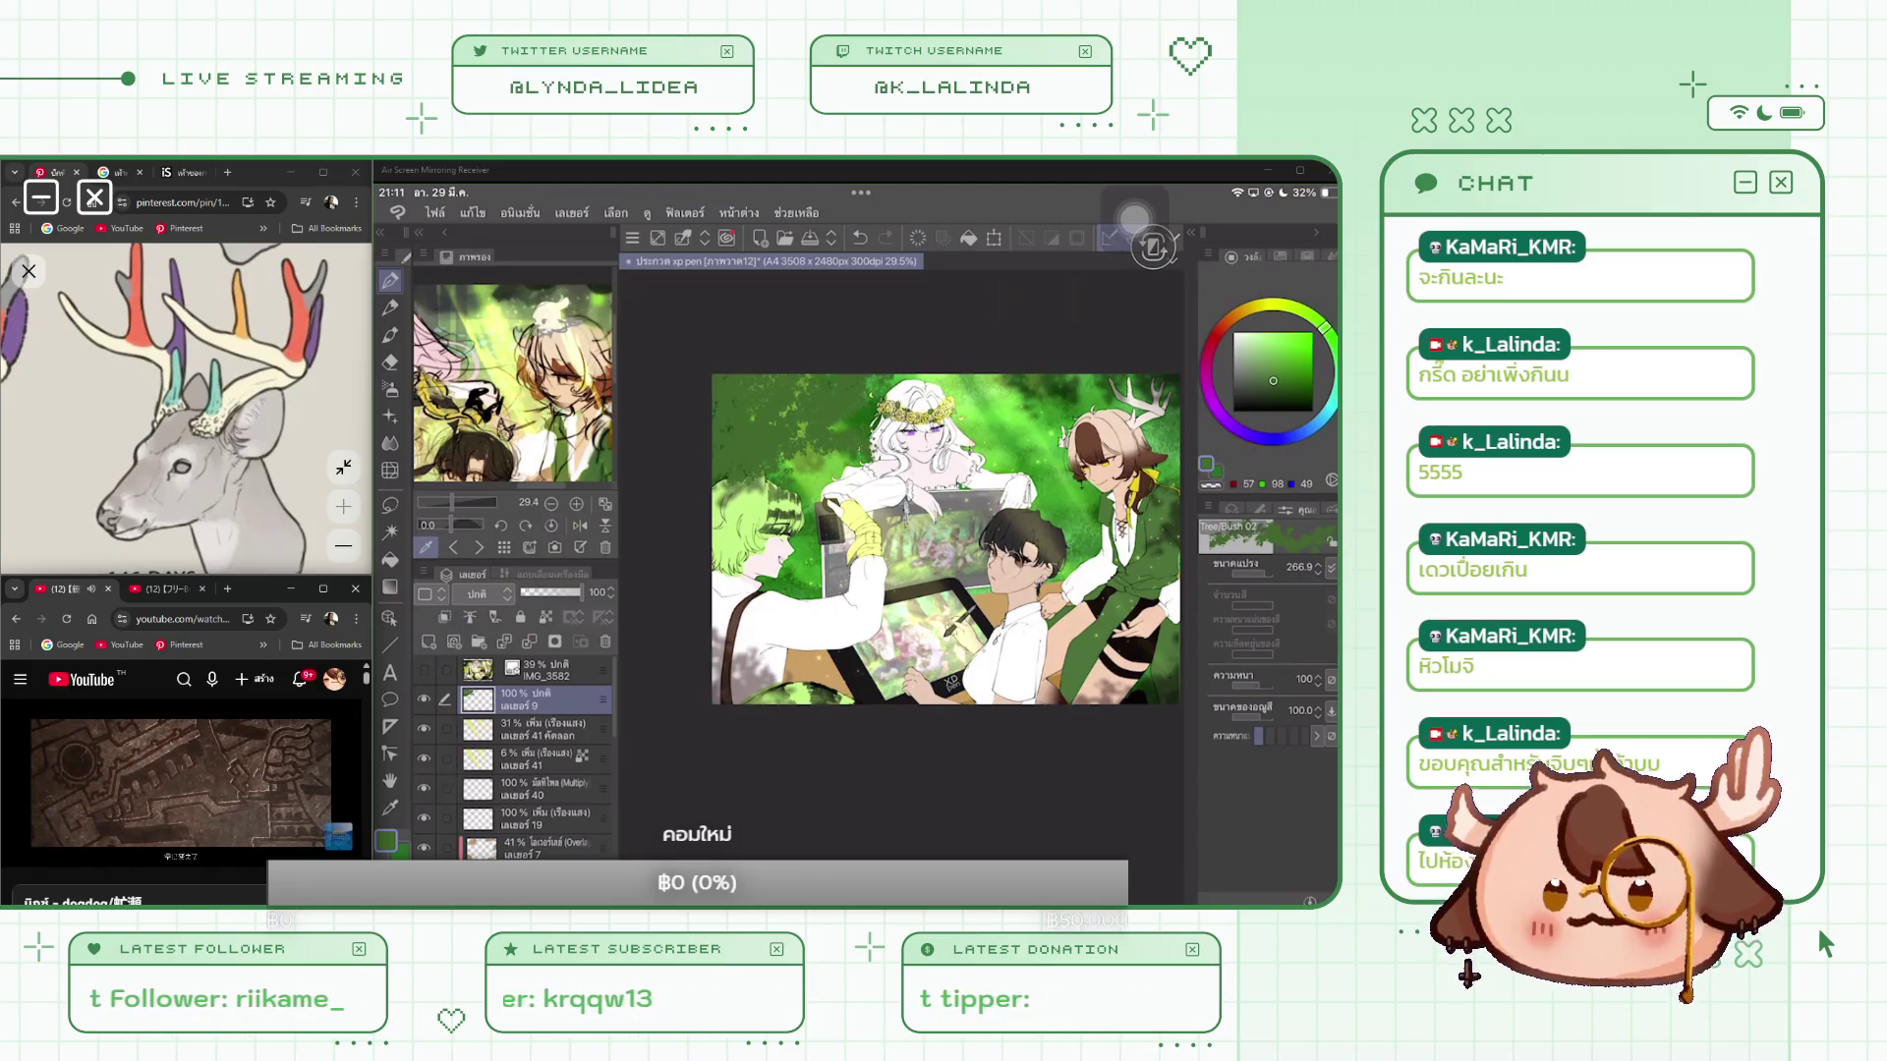
pyautogui.moveTo(946, 539); pyautogui.dragTo(880, 530)
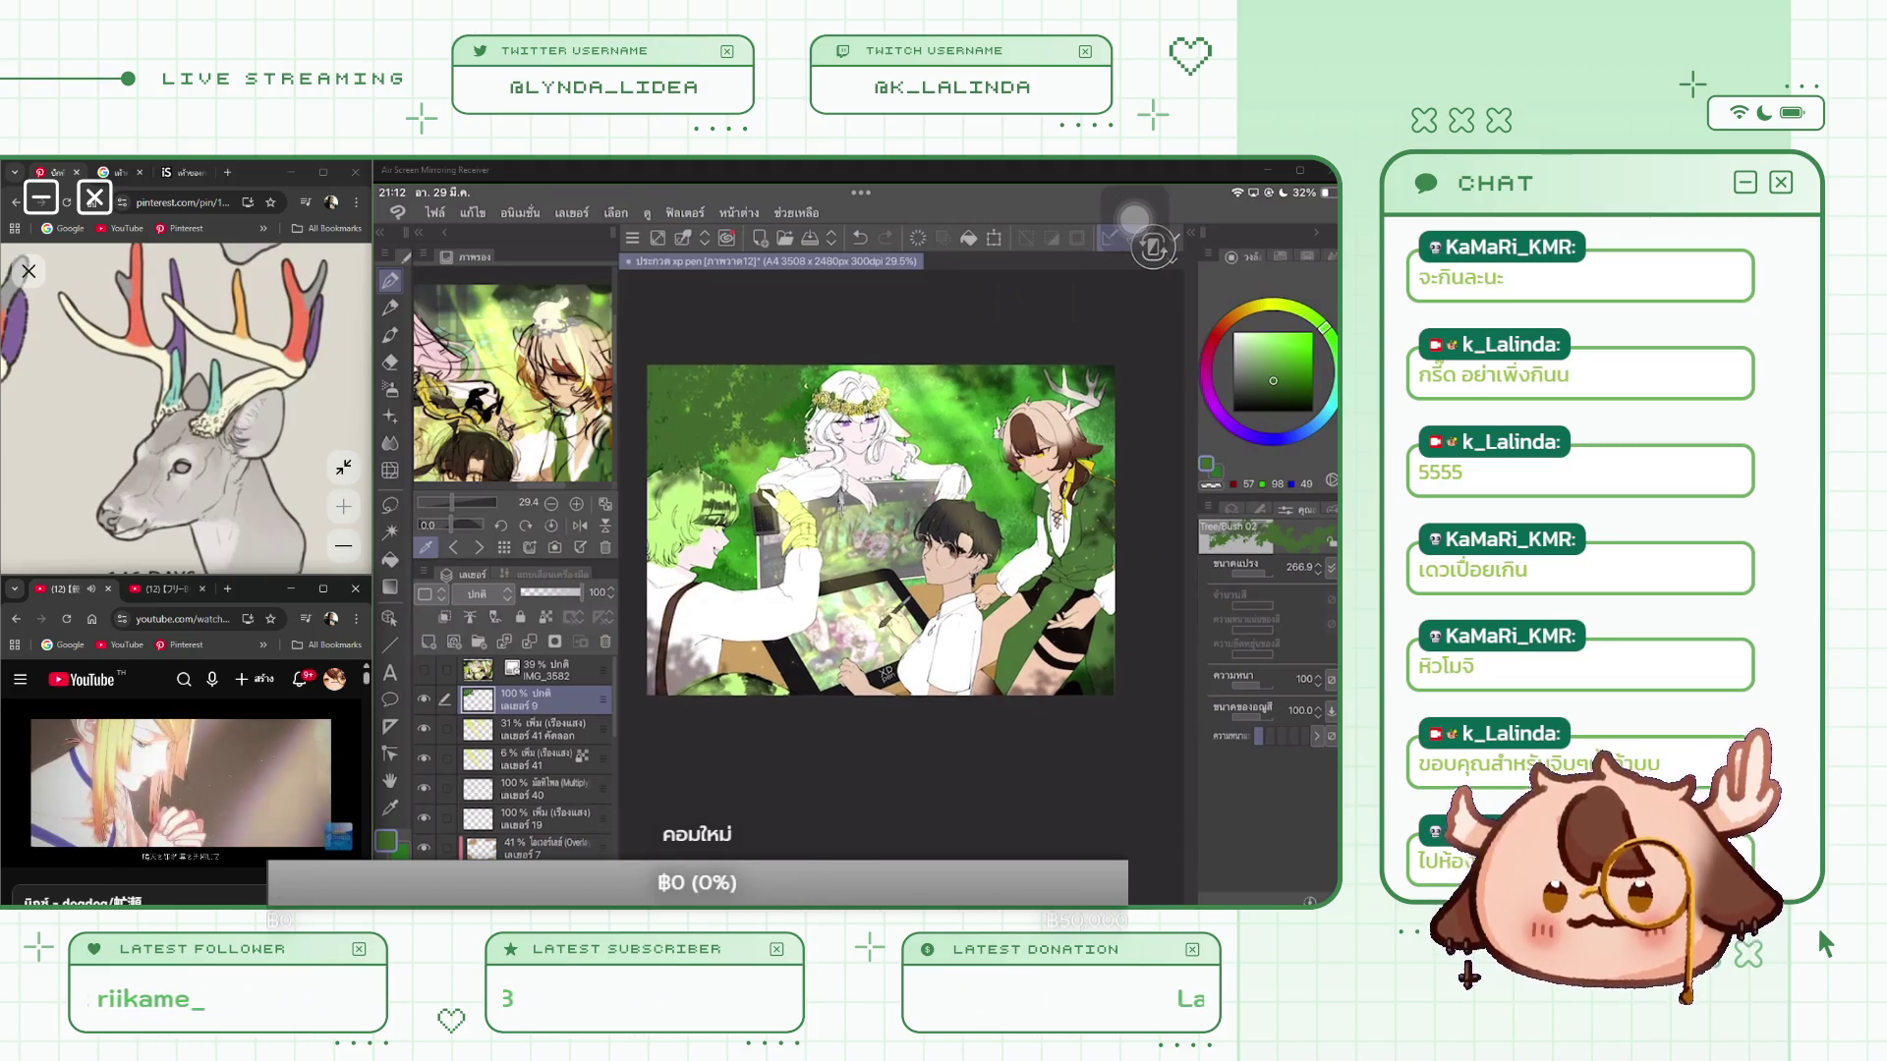